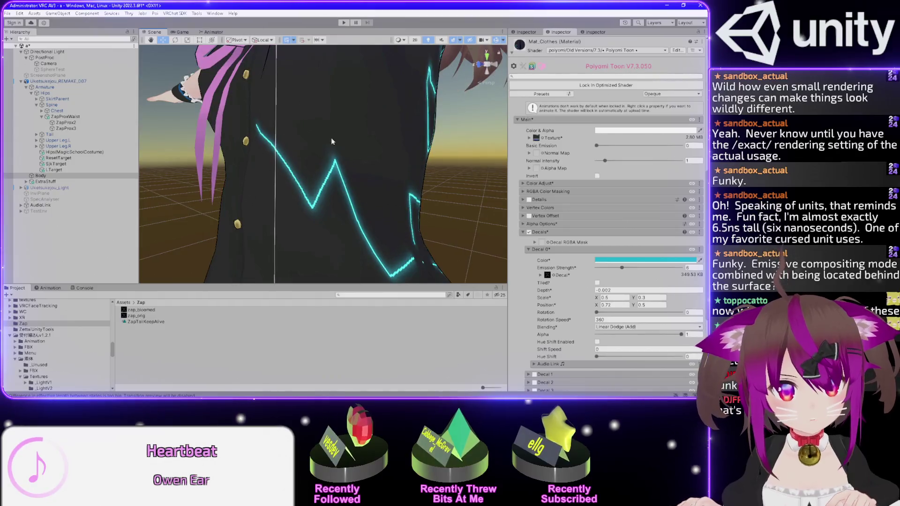
Nudge the Decal 0 rotation slightly and locate the outfit's clothing texture in the Project window
drag(597, 314, 591, 316)
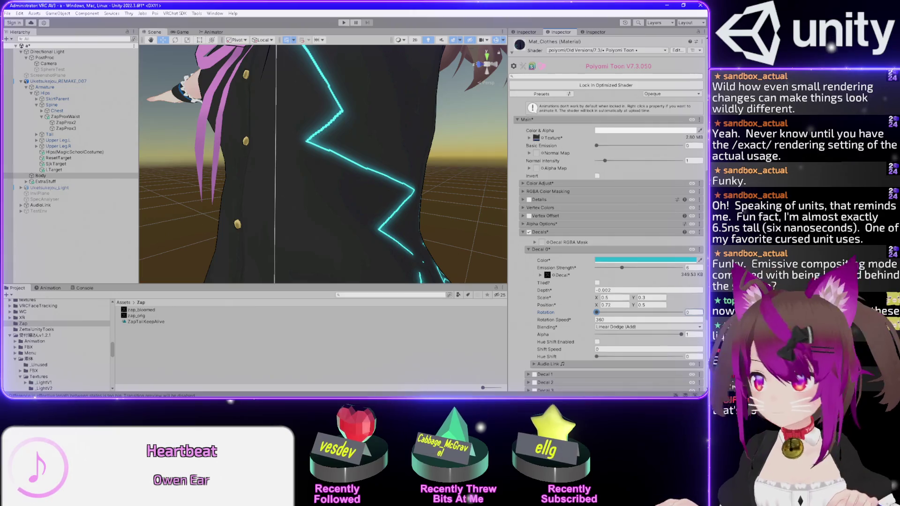
click(535, 138)
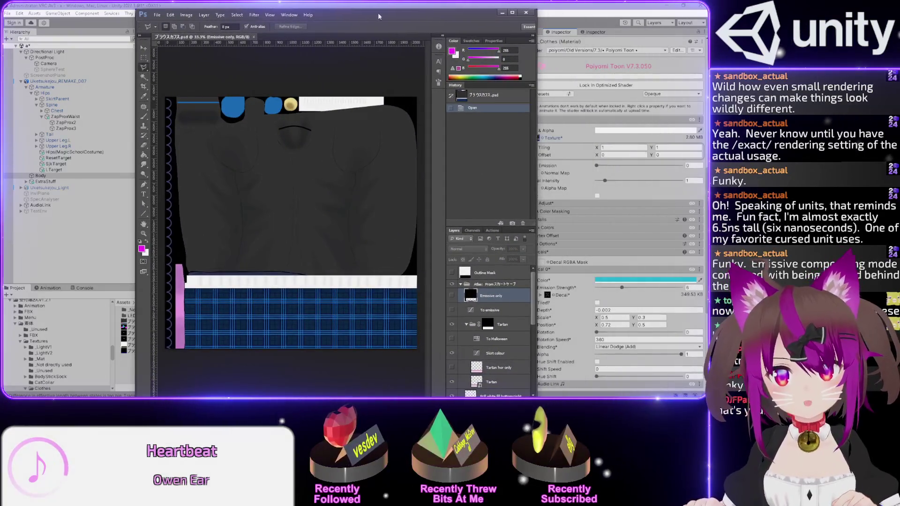
Maximize the texture window and measure the left and right side strips with rectangular selections
double_click(379, 17)
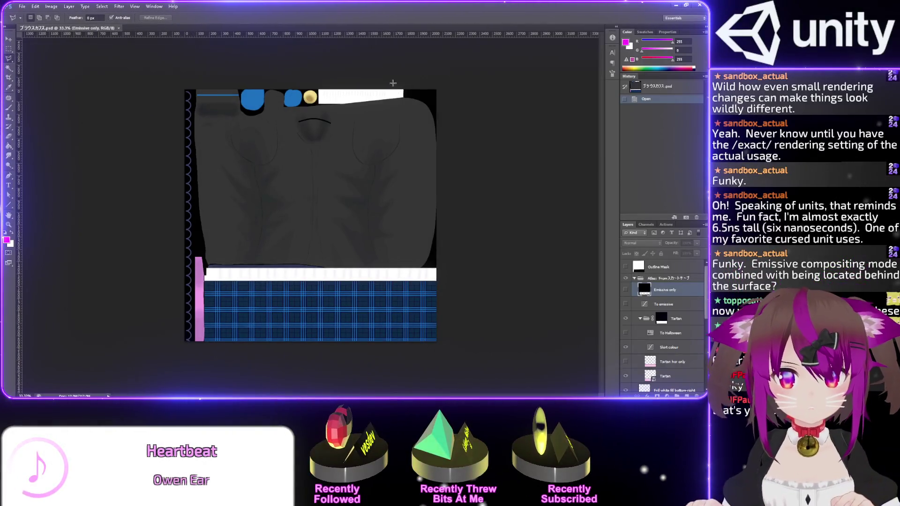
scroll(377, 159, up, 5)
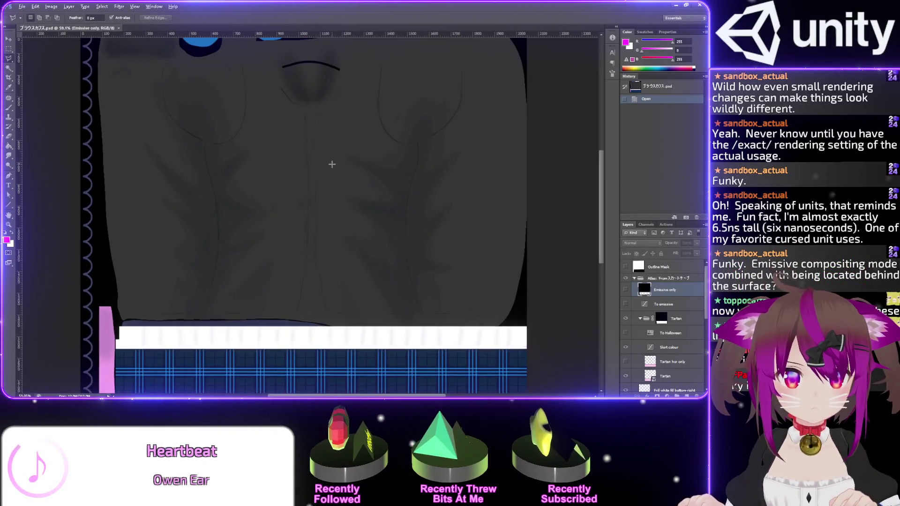
scroll(367, 158, down, 1)
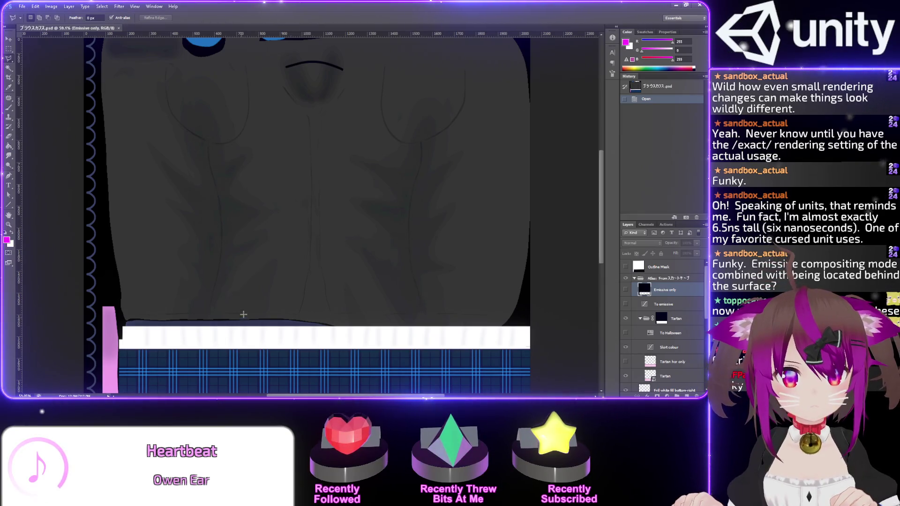
click(180, 132)
click(9, 49)
mouse_move(169, 133)
mouse_down()
mouse_move(217, 275)
mouse_move(246, 316)
mouse_up()
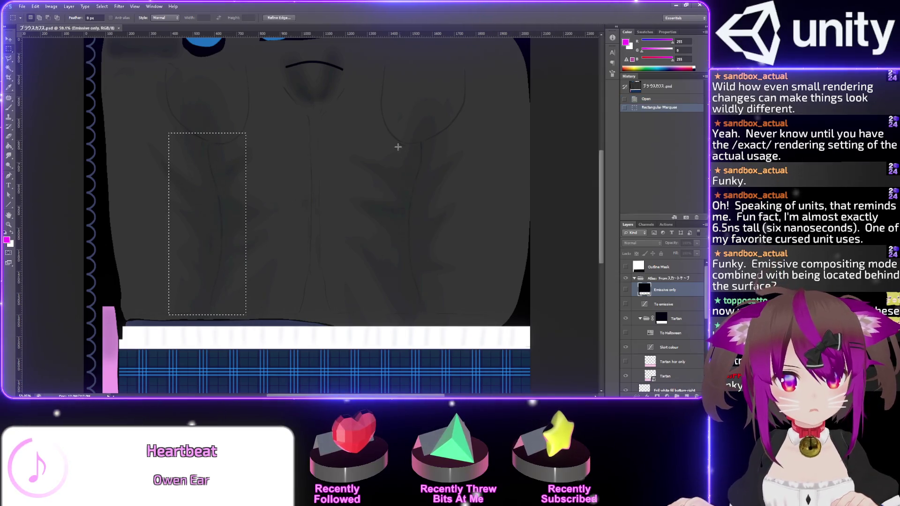
mouse_move(395, 138)
mouse_down()
mouse_move(452, 302)
mouse_move(441, 322)
mouse_up()
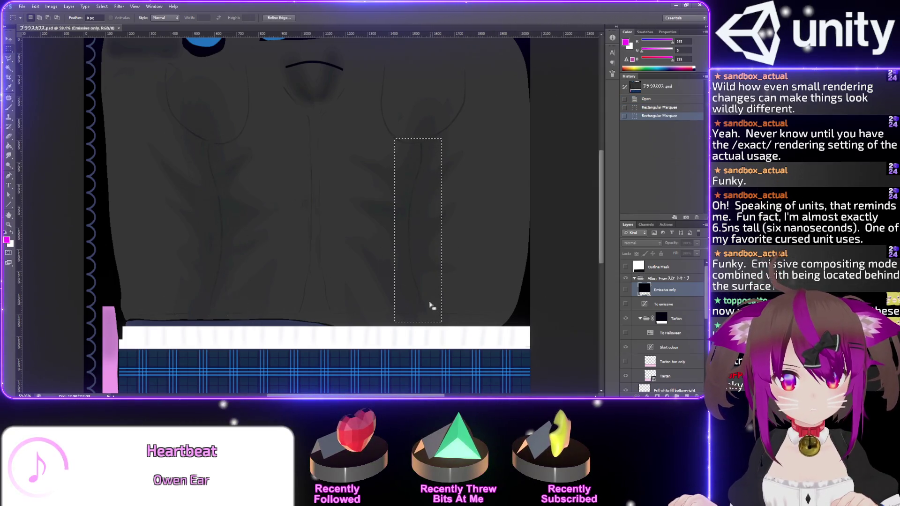
mouse_move(279, 136)
mouse_down()
mouse_move(362, 247)
mouse_move(371, 318)
mouse_move(348, 299)
mouse_up()
key(ctrl+d)
Zoom around the texture, then minimize Photoshop and orbit Unity's view around the torso
scroll(317, 150, up, 2)
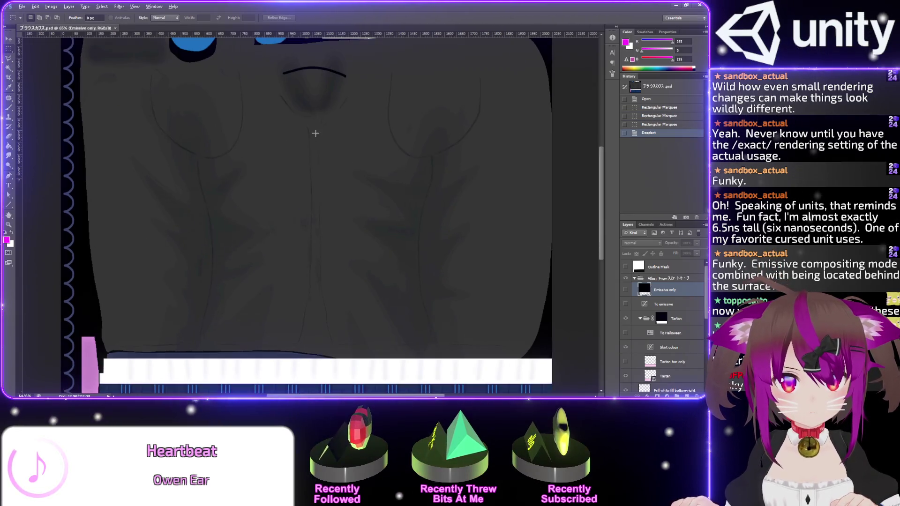
scroll(315, 134, up, 2)
scroll(315, 136, down, 4)
scroll(314, 137, up, 3)
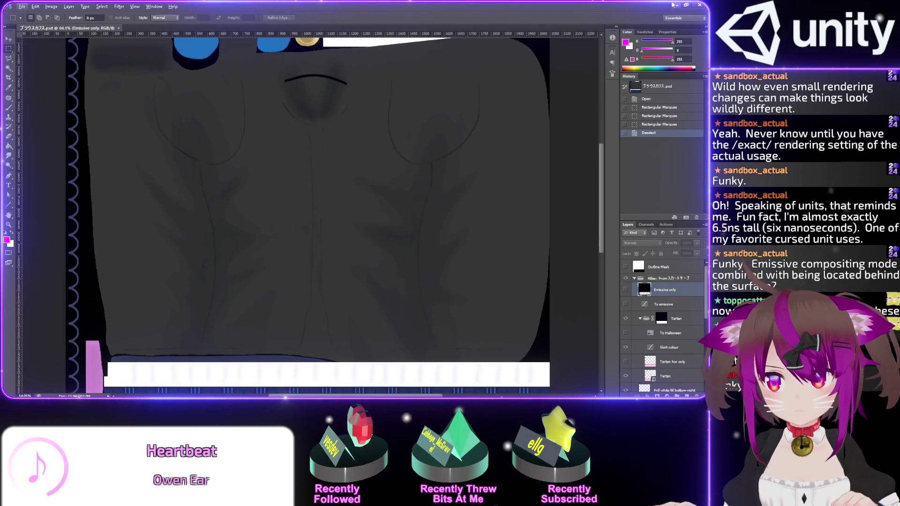
click(676, 5)
mouse_move(427, 200)
mouse_down()
mouse_move(346, 173)
mouse_move(302, 177)
mouse_move(264, 119)
mouse_move(365, 240)
mouse_move(342, 206)
mouse_move(462, 207)
mouse_move(539, 263)
mouse_up()
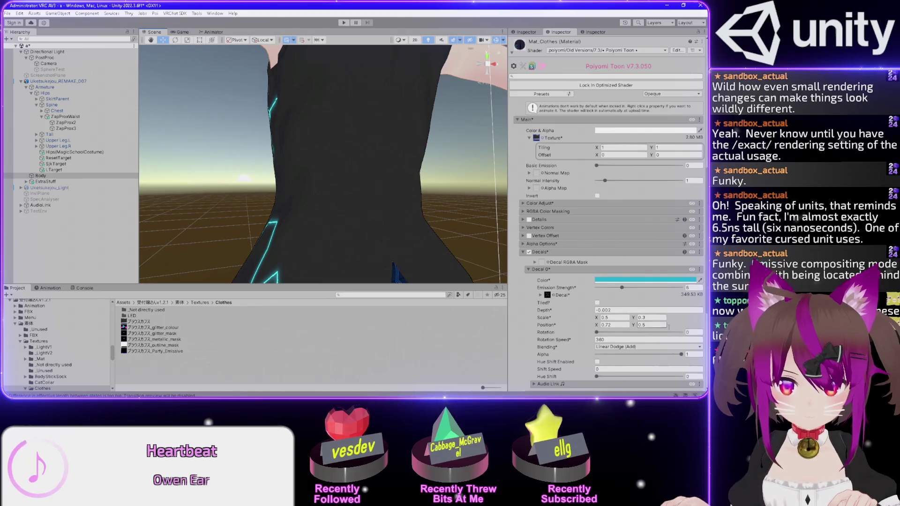
Adjust the decal rotation and set its Rotation Speed to 540, then bring up OBS
drag(261, 221, 349, 232)
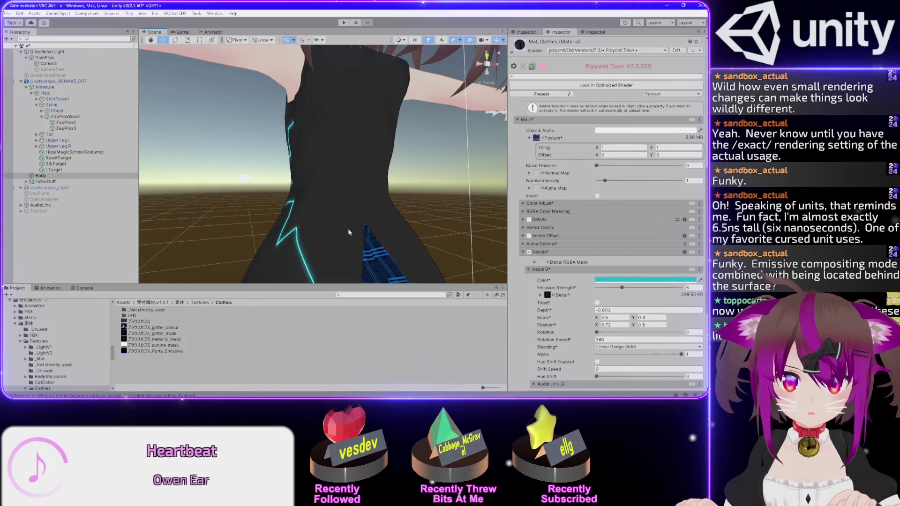
mouse_move(596, 332)
mouse_down()
mouse_move(611, 334)
mouse_move(580, 338)
mouse_up()
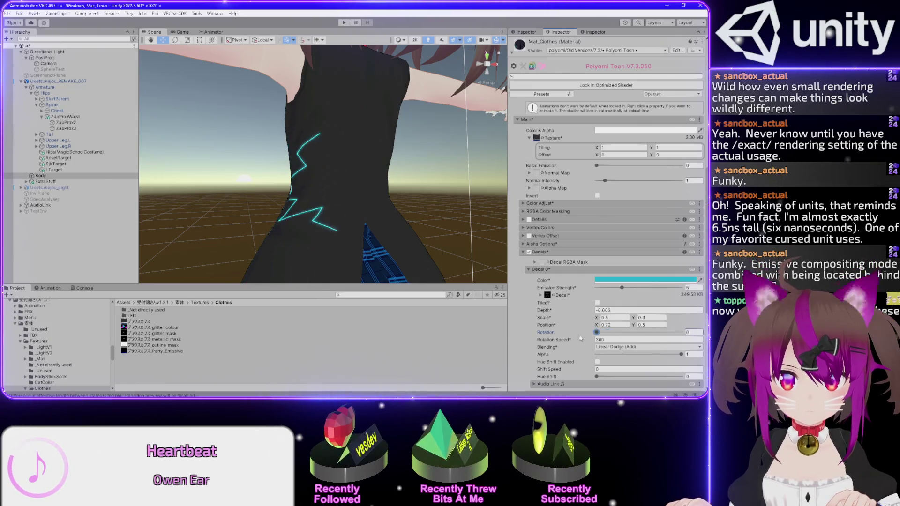
mouse_move(289, 221)
mouse_down()
mouse_move(413, 225)
mouse_move(502, 263)
mouse_up()
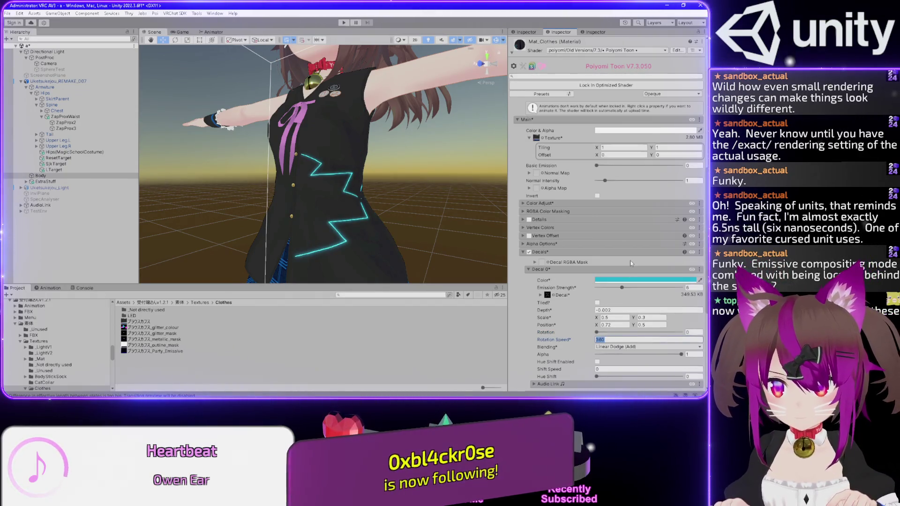
text(540)
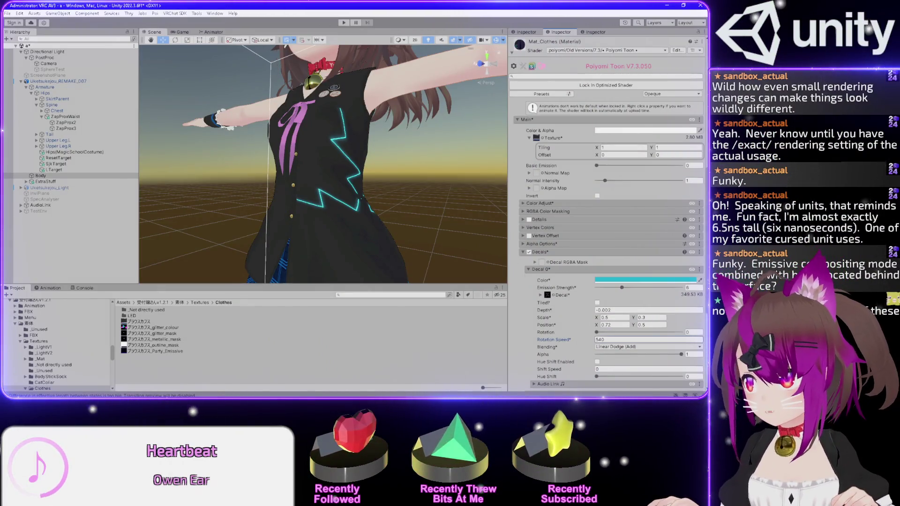
key(alt+Tab)
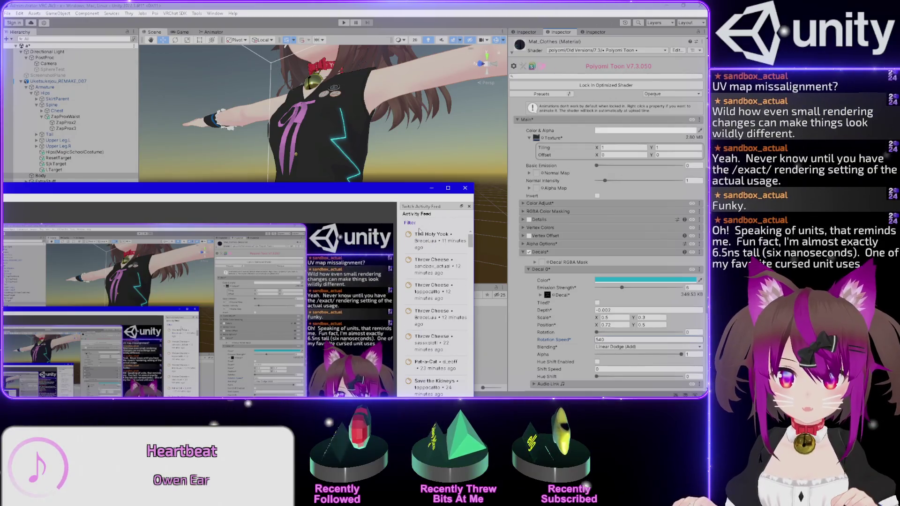
Dismiss OBS and toggle the Twitch Stream Manager in and out of view
key(alt+Tab)
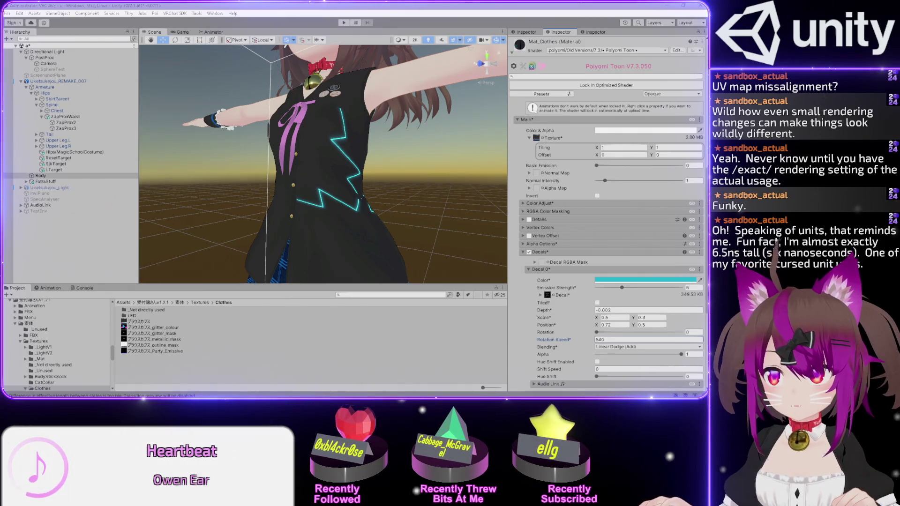
key(alt+Tab)
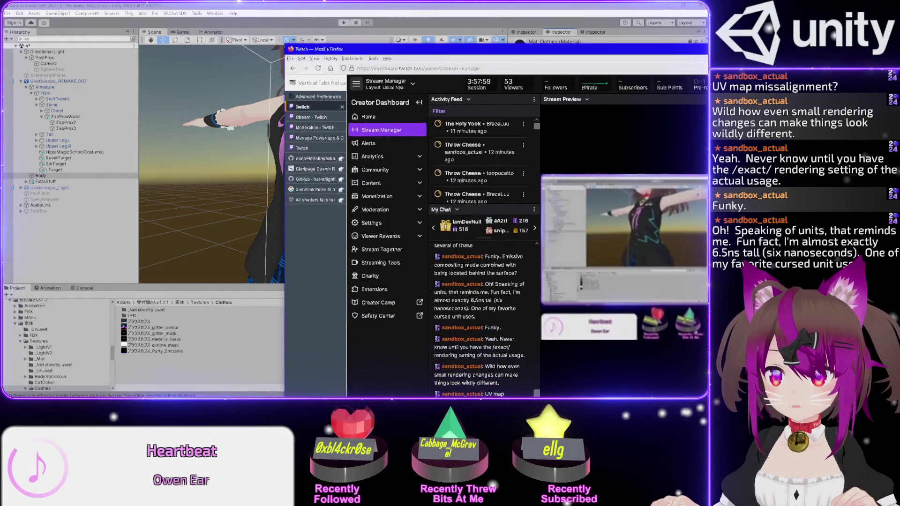
key(alt+Tab)
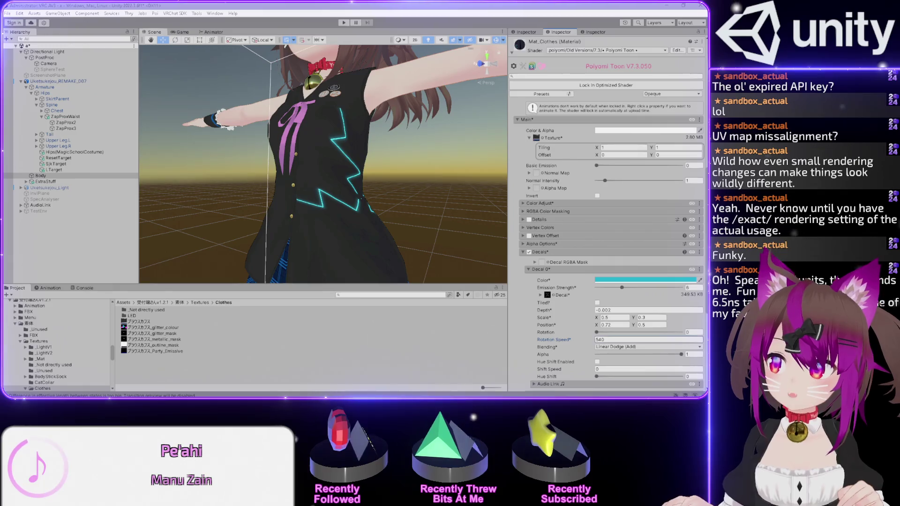
key(alt+Tab)
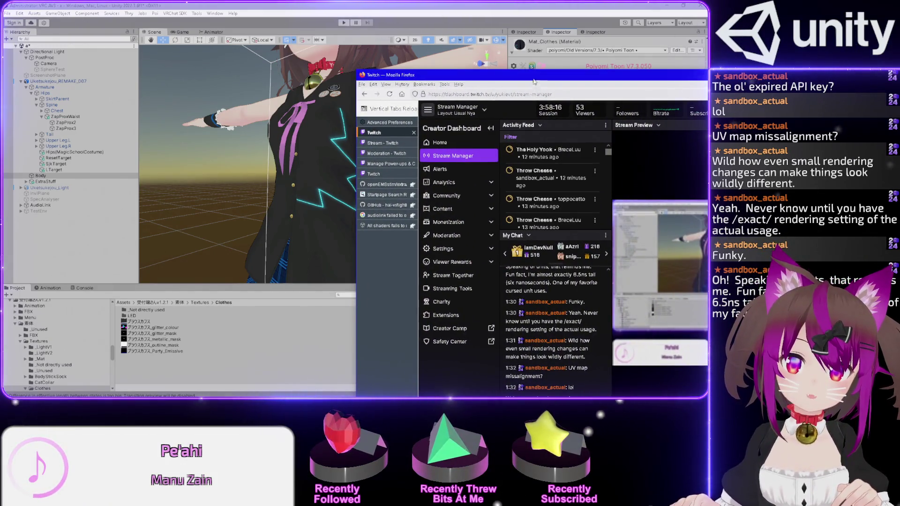
key(alt+Tab)
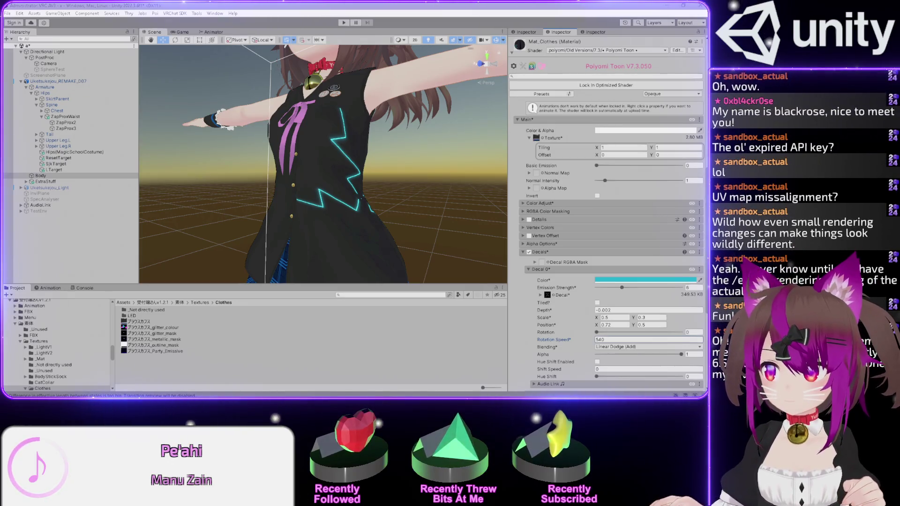
Check the Activity Feed filter options and scroll the feed, then return to Unity
key(alt+Tab)
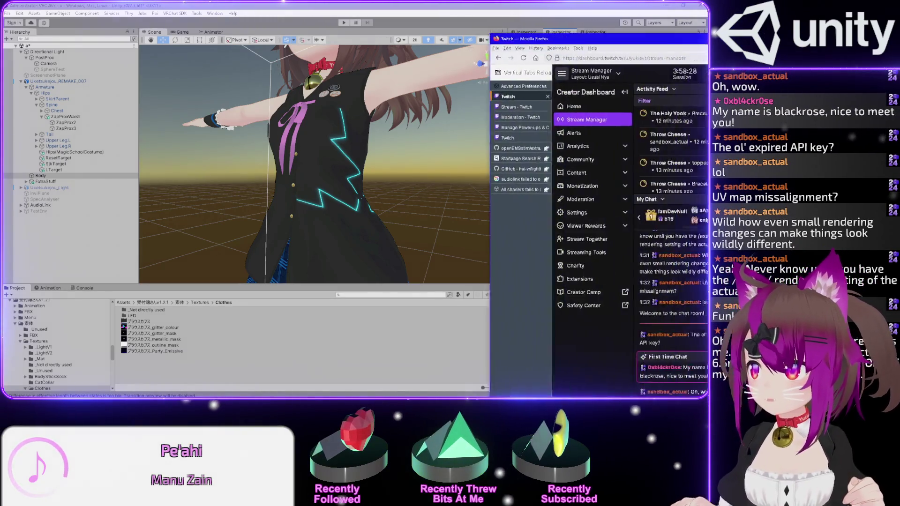
click(546, 96)
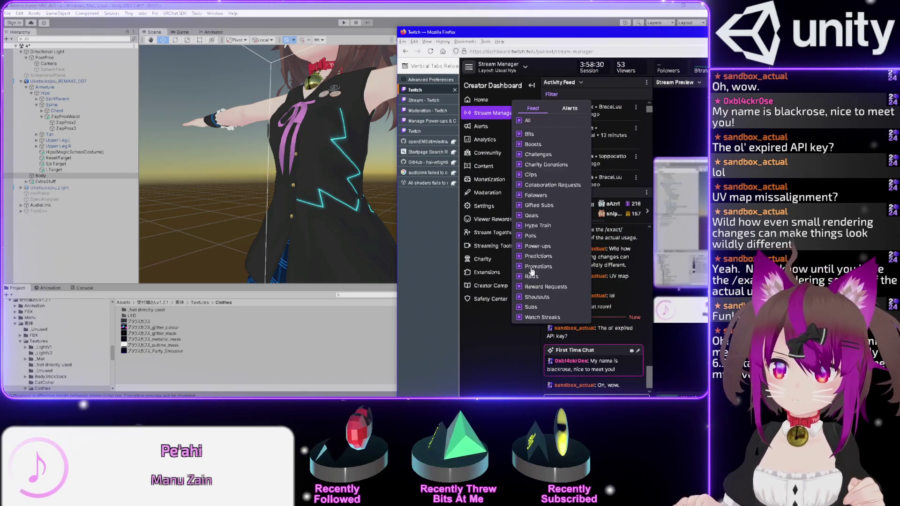
click(640, 110)
mouse_move(649, 112)
mouse_down()
mouse_move(644, 170)
mouse_move(648, 108)
mouse_up()
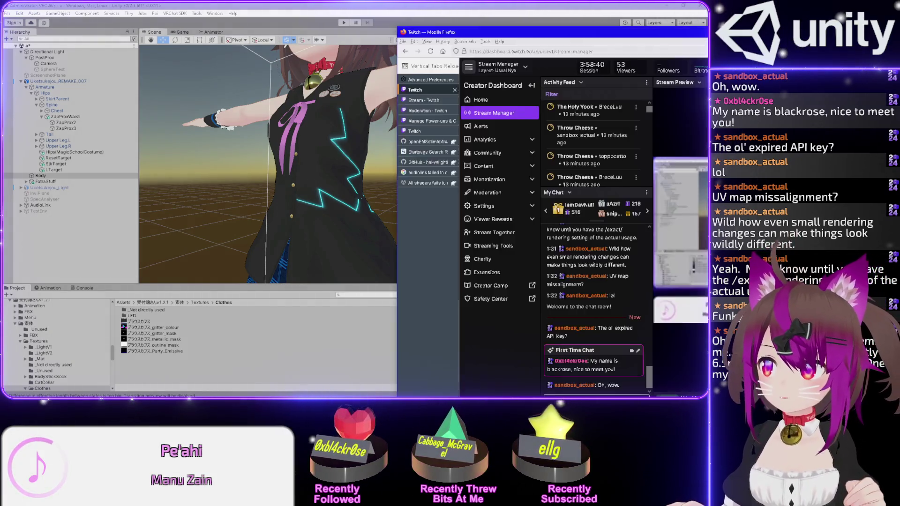
key(alt+Tab)
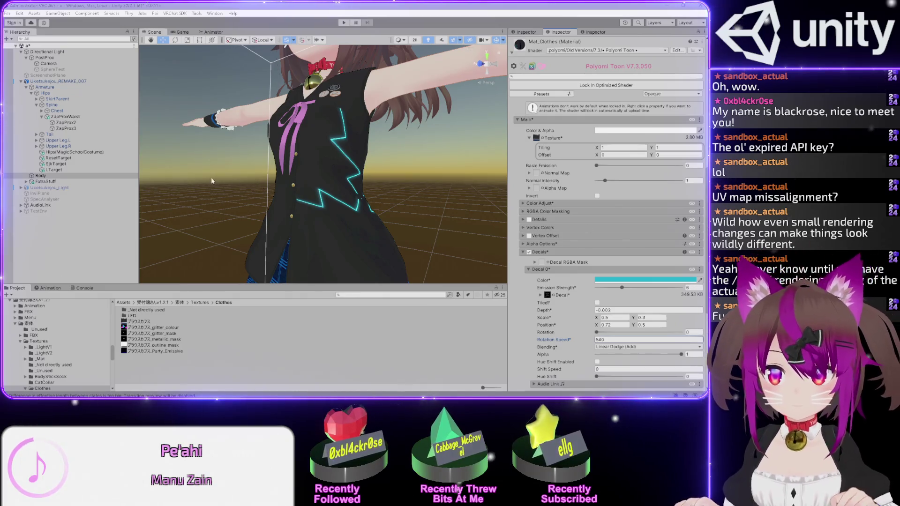
Try darkening the decal colour to black, then undo to keep the cyan glow
mouse_move(295, 154)
mouse_down()
mouse_move(406, 178)
mouse_move(255, 163)
mouse_move(426, 201)
mouse_move(226, 165)
mouse_move(203, 150)
mouse_move(227, 173)
mouse_move(296, 162)
mouse_move(392, 211)
mouse_up()
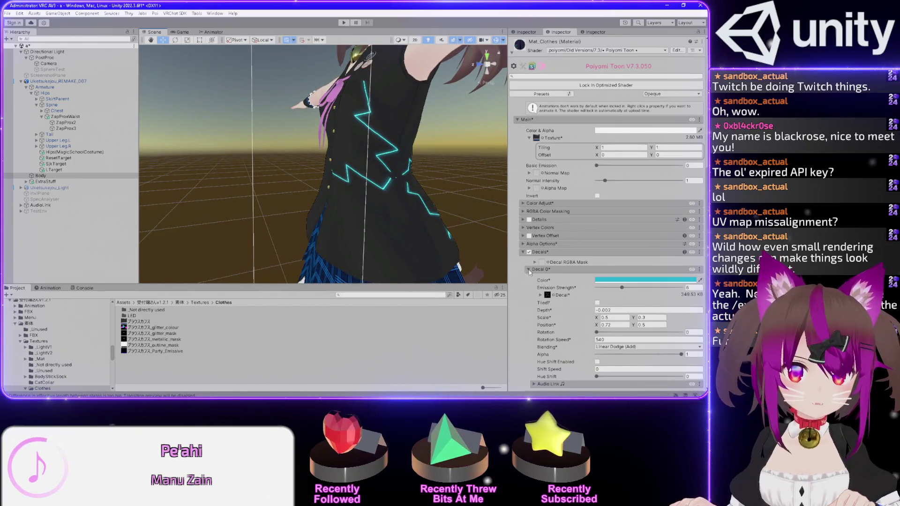
scroll(521, 282, down, 5)
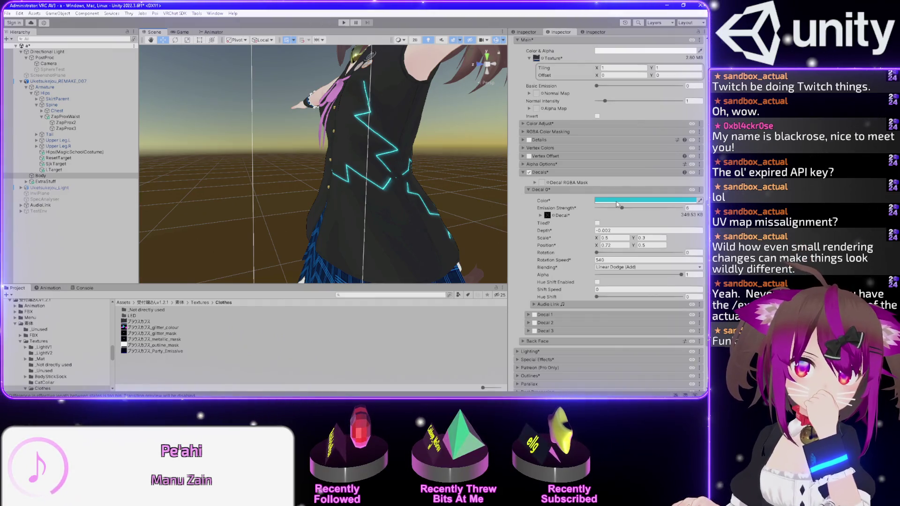
click(617, 204)
drag(661, 276, 647, 325)
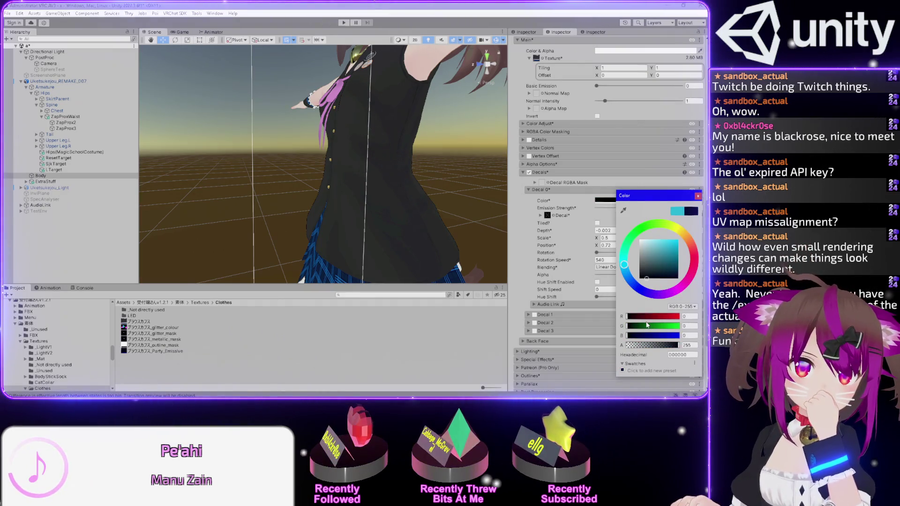
key(ctrl+z)
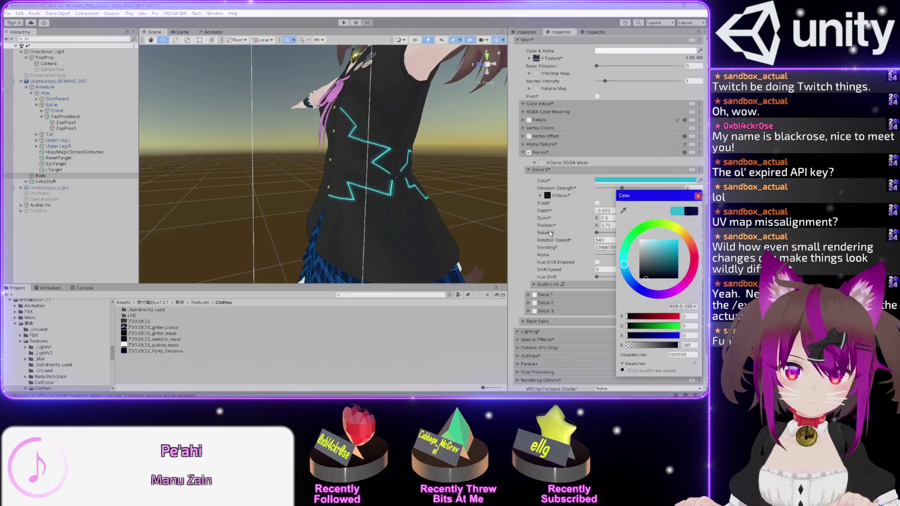
click(523, 206)
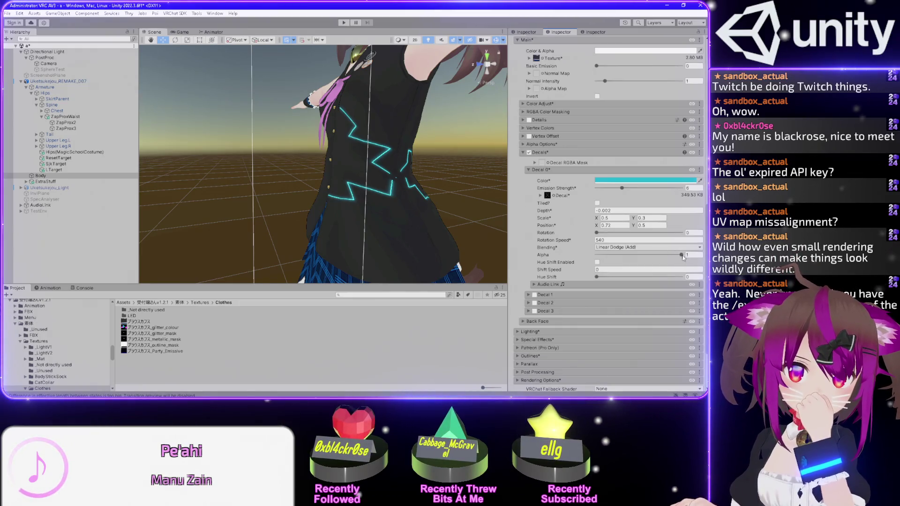
Experiment with Decal 0 alpha and emission, ending at glow about 4.6 and full opacity
drag(683, 258, 577, 249)
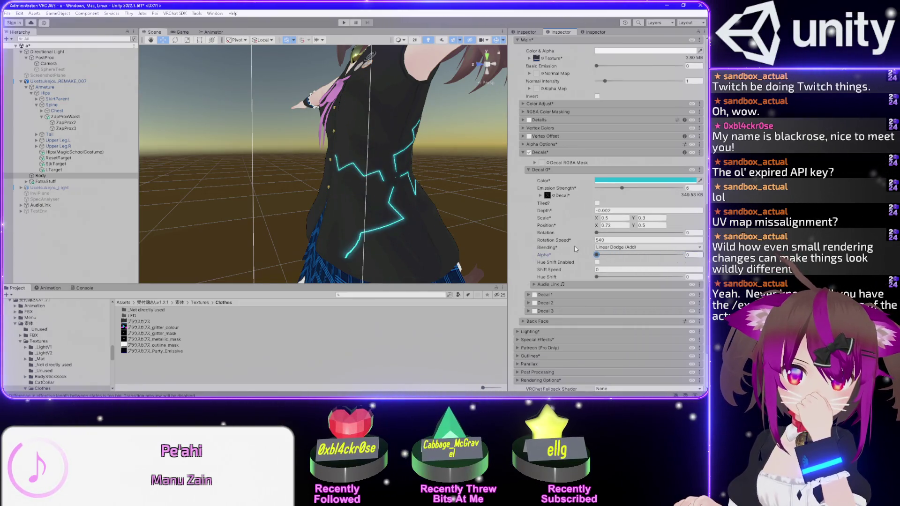
key(ctrl+z)
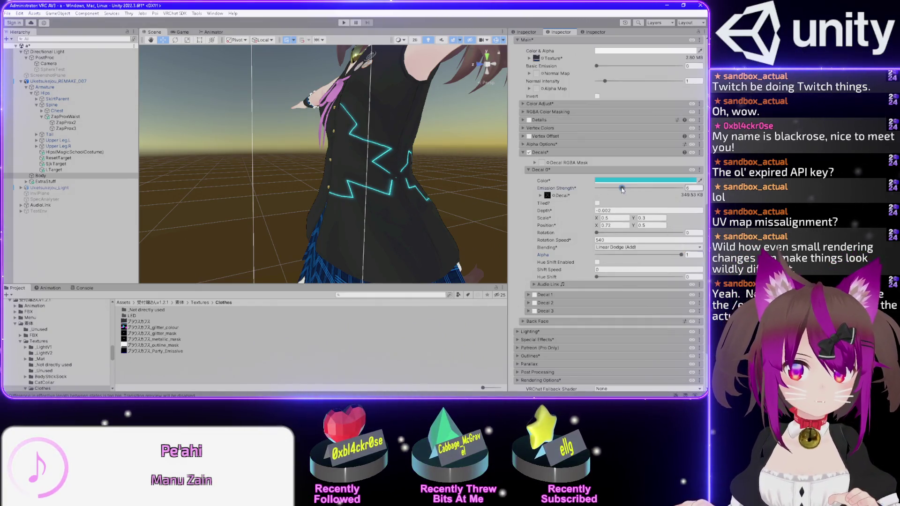
drag(622, 190, 534, 190)
drag(681, 255, 578, 256)
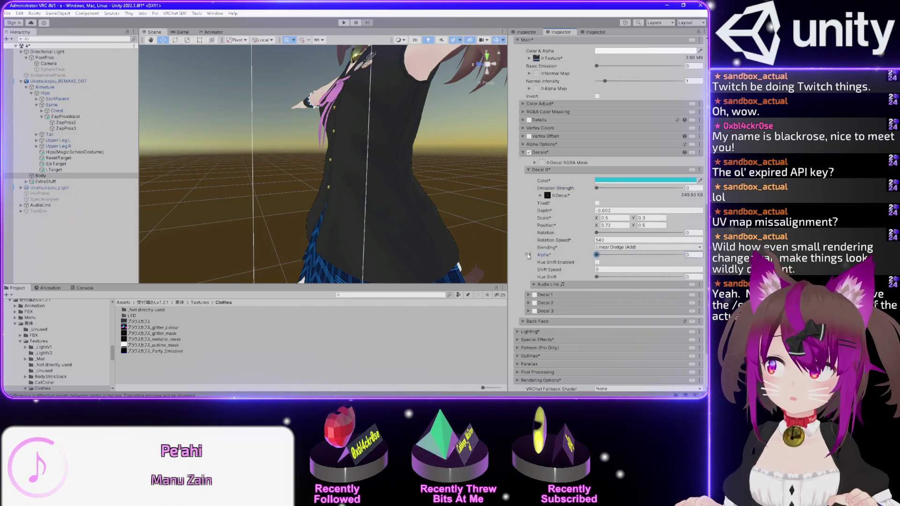
mouse_move(603, 186)
mouse_down()
mouse_move(613, 189)
mouse_move(579, 206)
mouse_up()
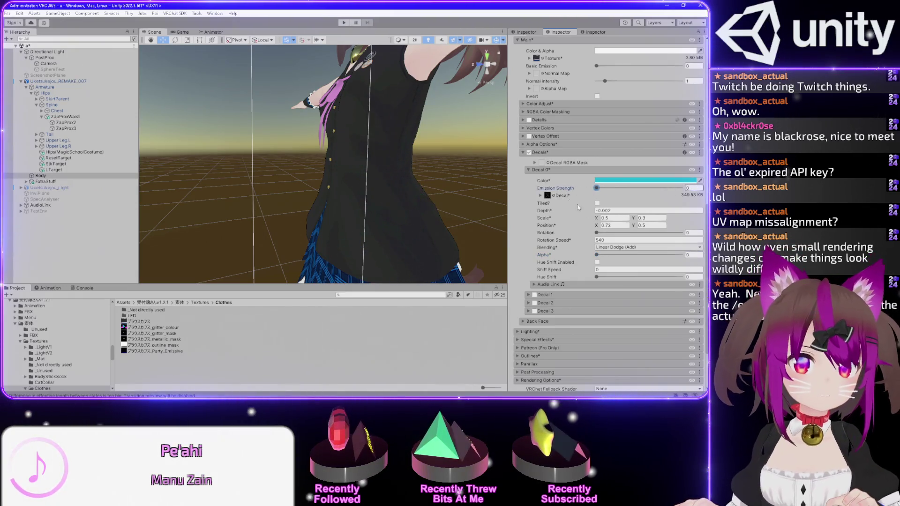
drag(597, 256, 682, 254)
click(676, 248)
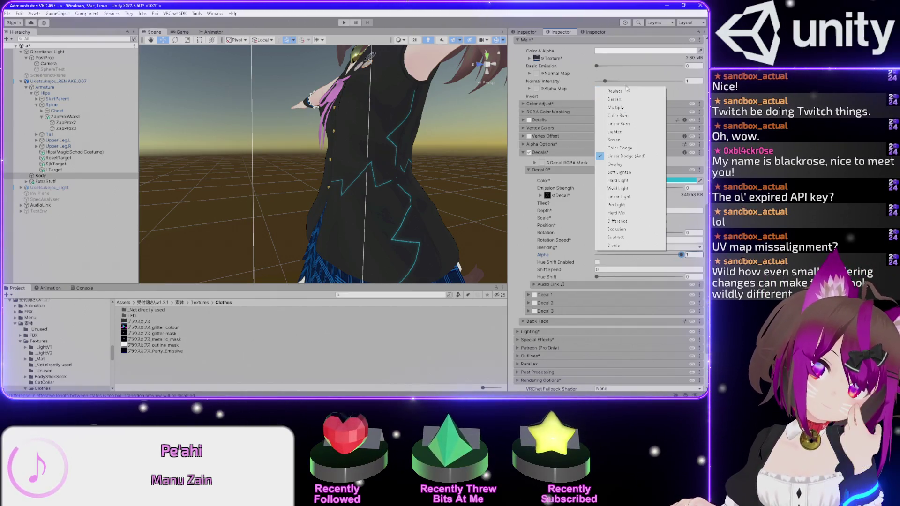
Switch Decal 0 blending to Replace and set its Emission Strength to 6
click(624, 91)
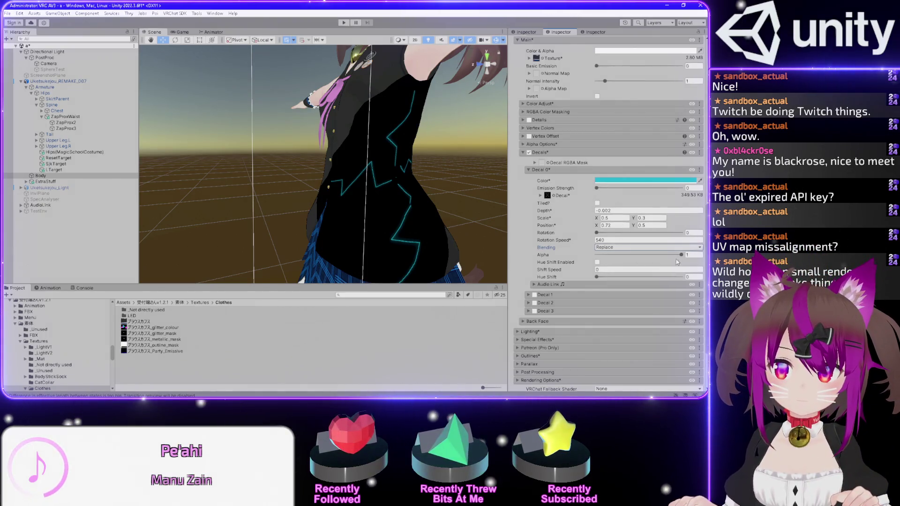
mouse_move(681, 255)
mouse_down()
mouse_move(561, 255)
mouse_move(662, 261)
mouse_move(593, 265)
mouse_up()
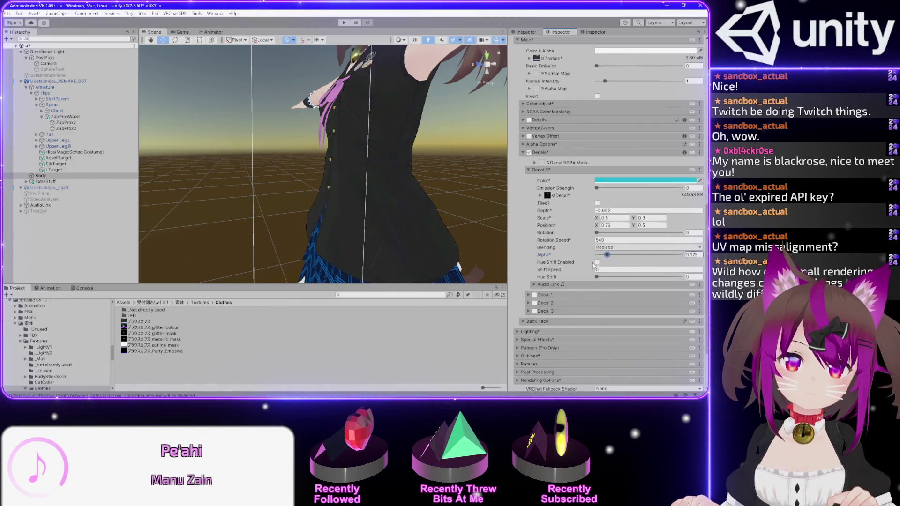
drag(597, 191, 628, 194)
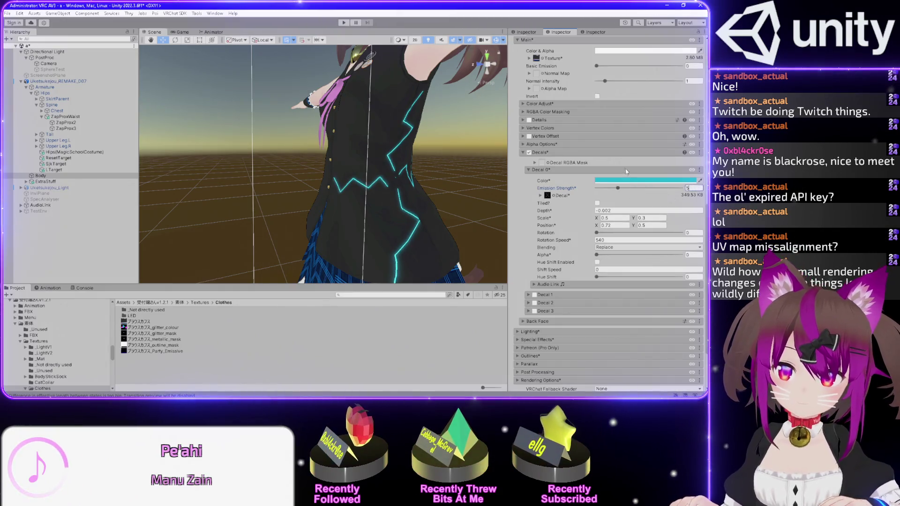
key(BackSpace)
text(6)
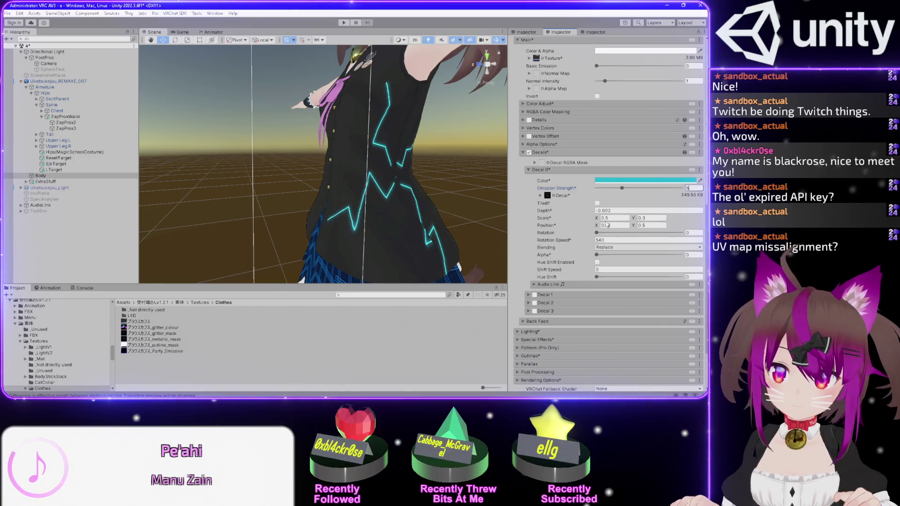
Try a decal rotation of 30 and re-enter Emission Strength 6
drag(597, 233, 604, 240)
key(ctrl+z)
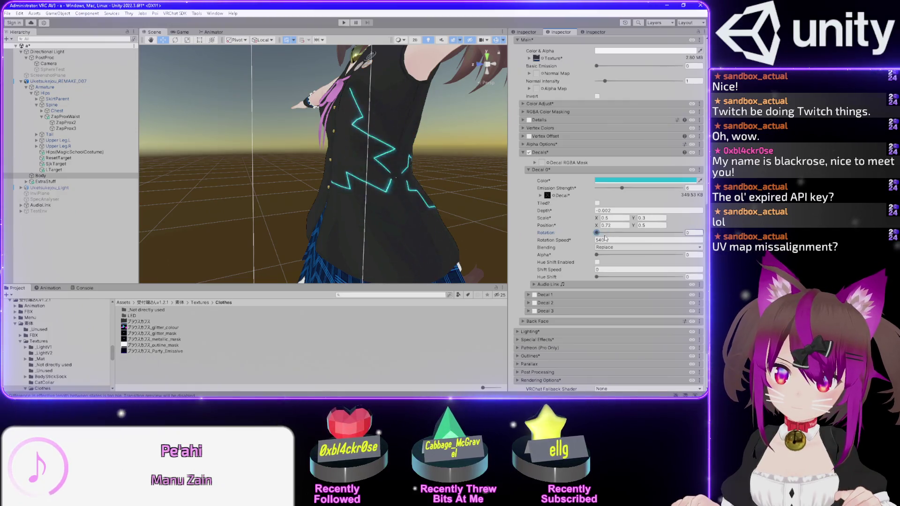
click(604, 233)
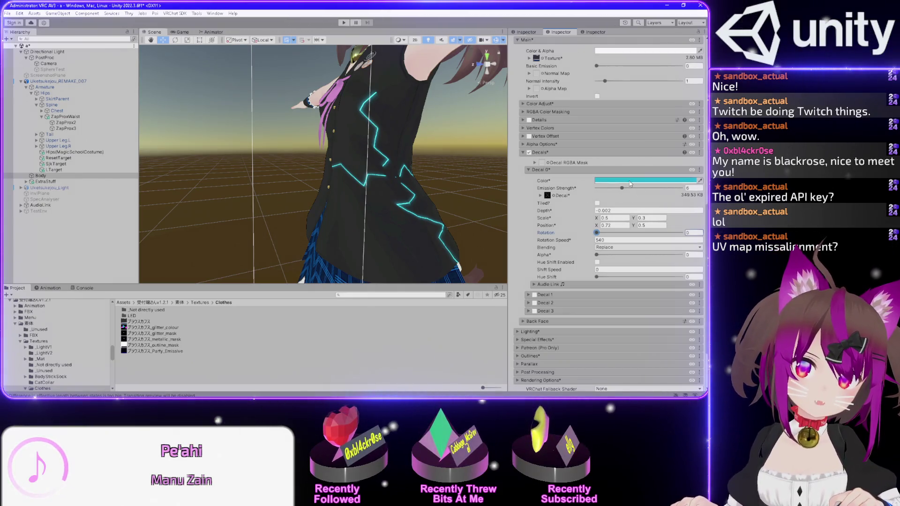
mouse_move(623, 188)
mouse_down()
mouse_move(564, 187)
mouse_move(638, 189)
mouse_up()
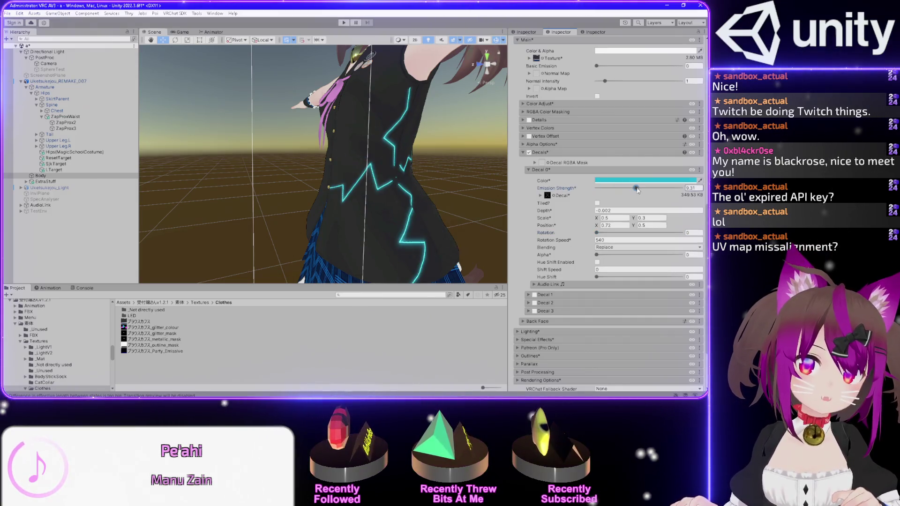
text(6)
Orbit to the avatar's front and expand the Decal 1 settings
drag(385, 138, 457, 156)
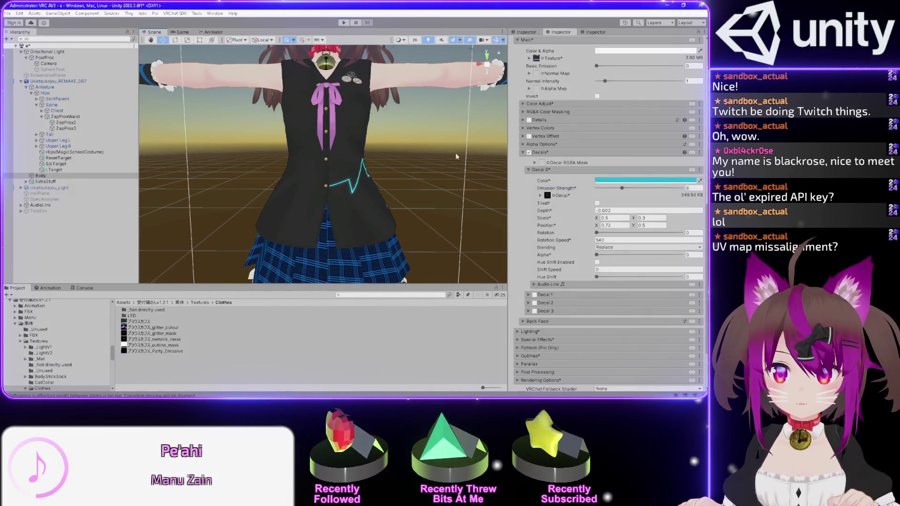
click(529, 295)
scroll(529, 272, down, 5)
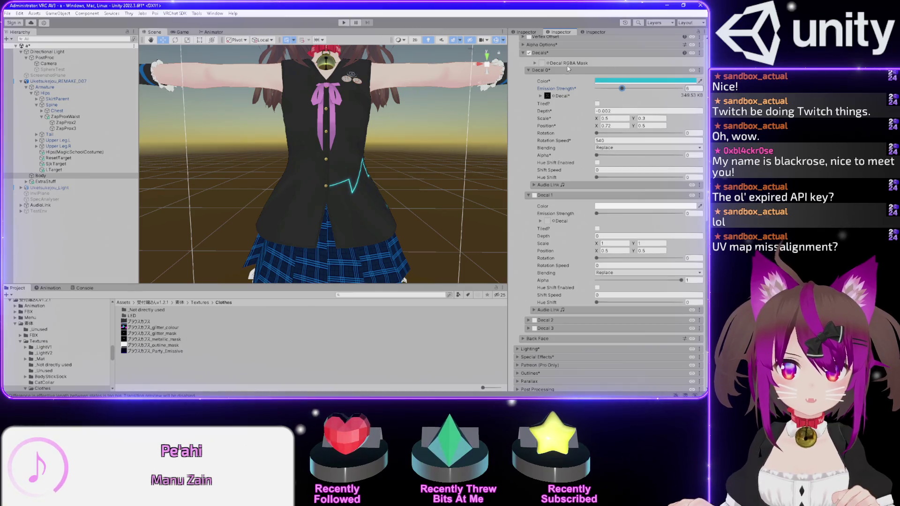
click(702, 71)
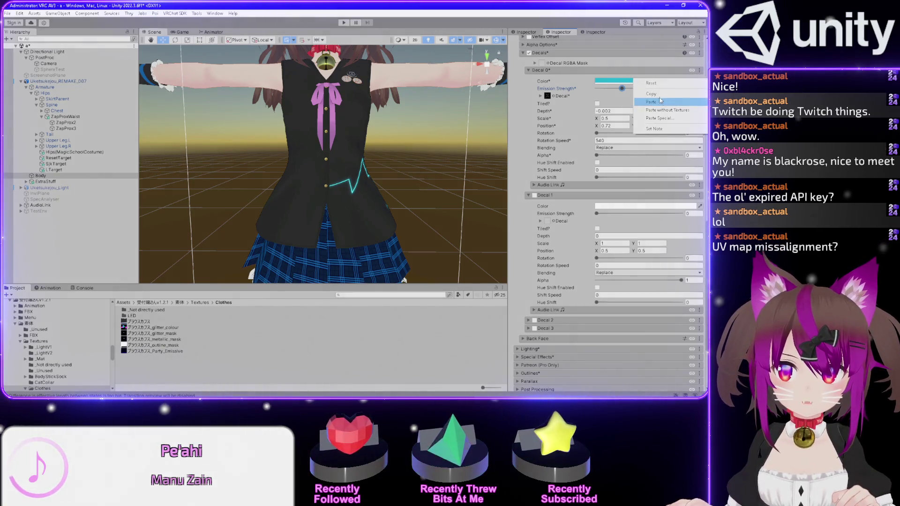
Copy Decal 0's settings, paste them into Decal 1, and enable Decal 1
click(661, 98)
click(703, 196)
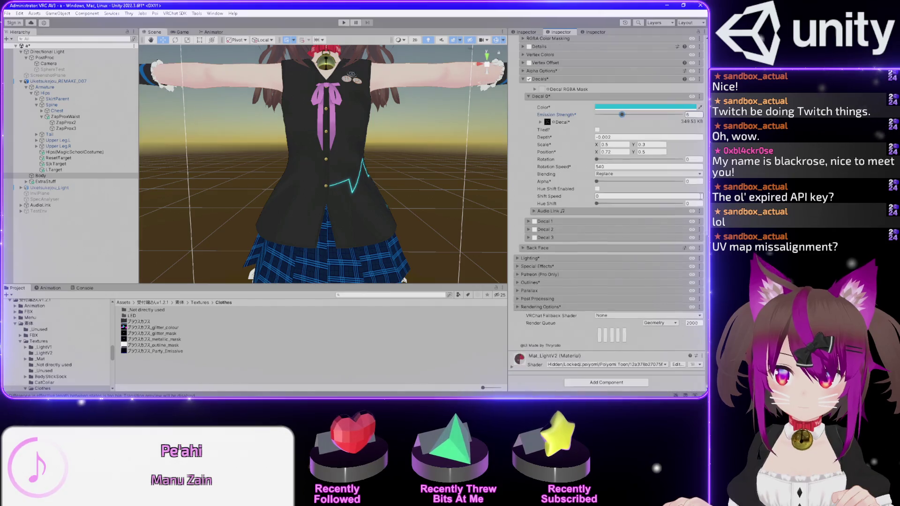
click(529, 221)
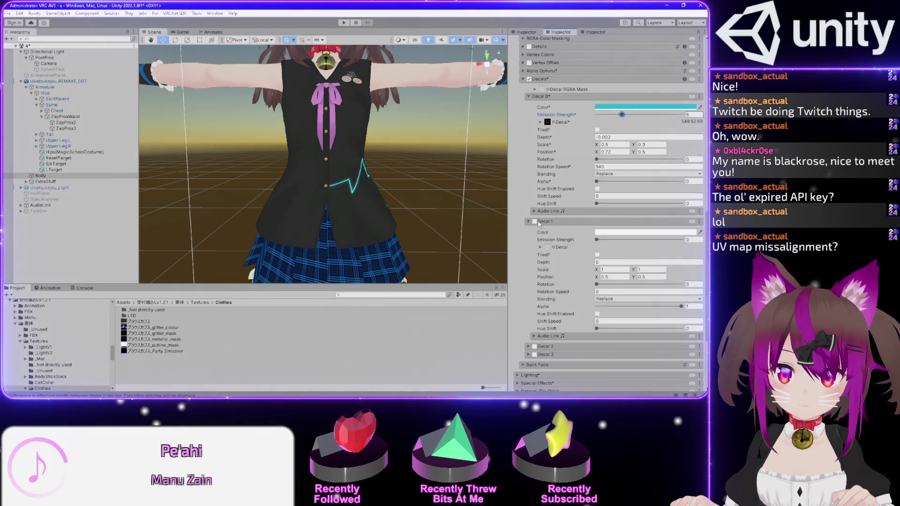
click(701, 222)
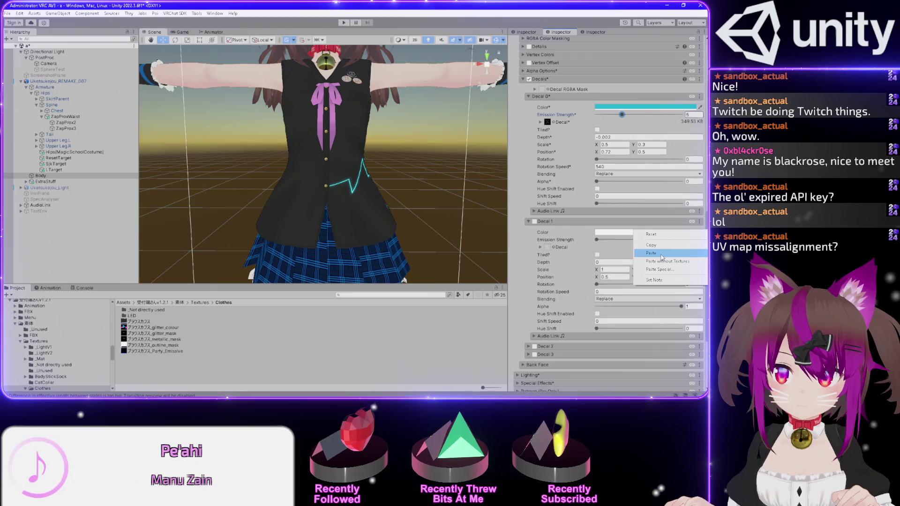
click(651, 254)
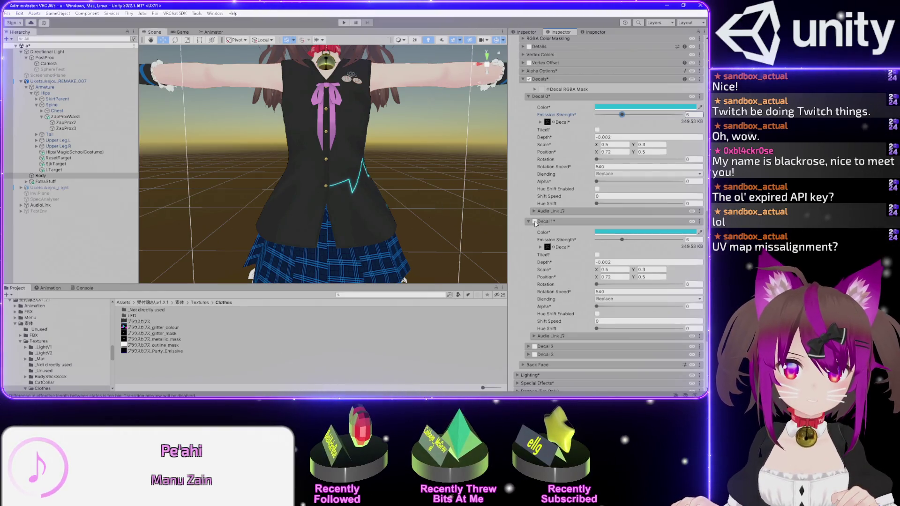
click(535, 222)
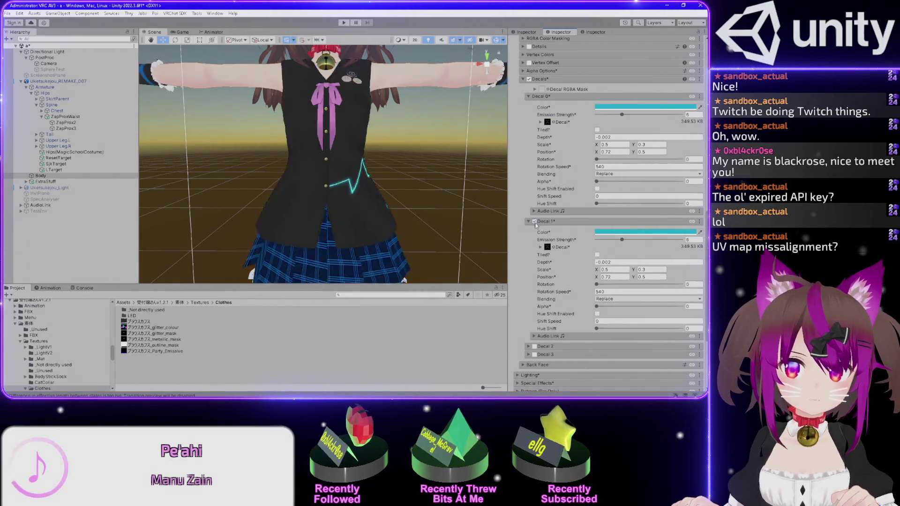
click(535, 222)
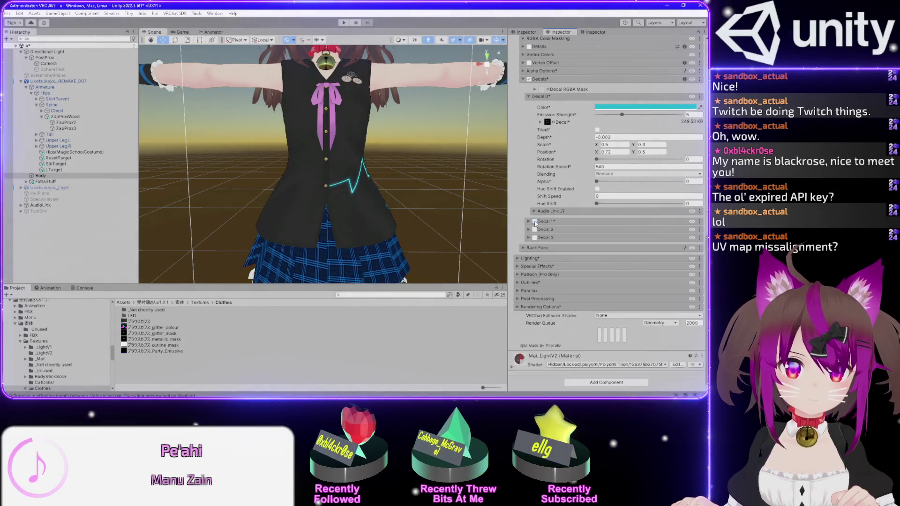
click(535, 222)
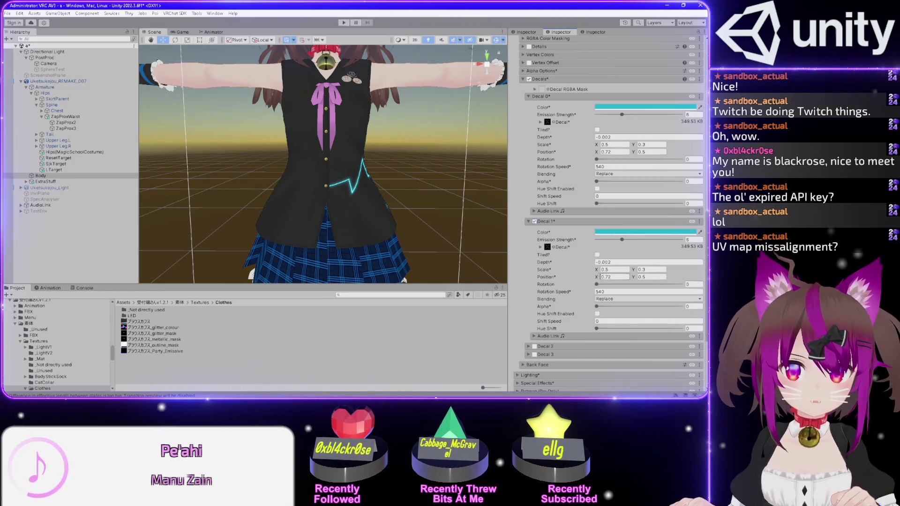
Shift the second decal's X position to 0.33 across the vest
drag(596, 279, 590, 279)
drag(328, 164, 282, 164)
drag(562, 166, 162, 164)
scroll(382, 172, up, 5)
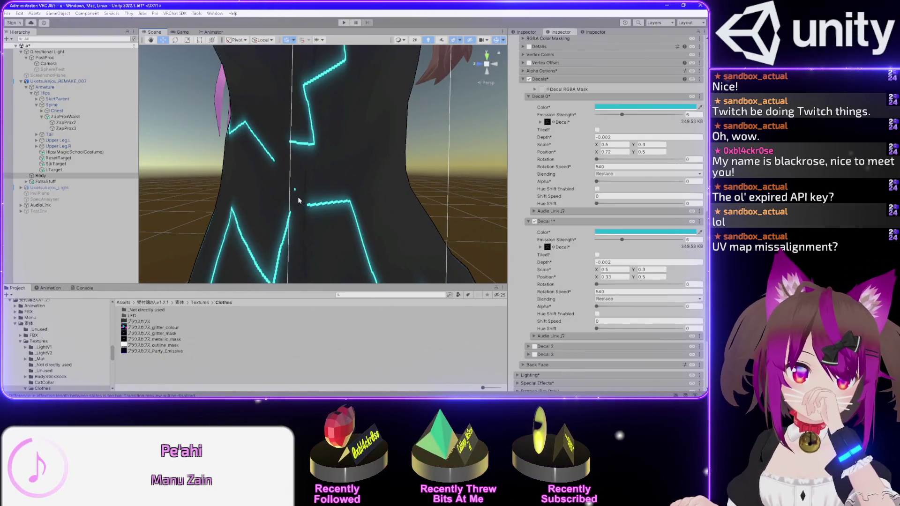
scroll(298, 201, down, 8)
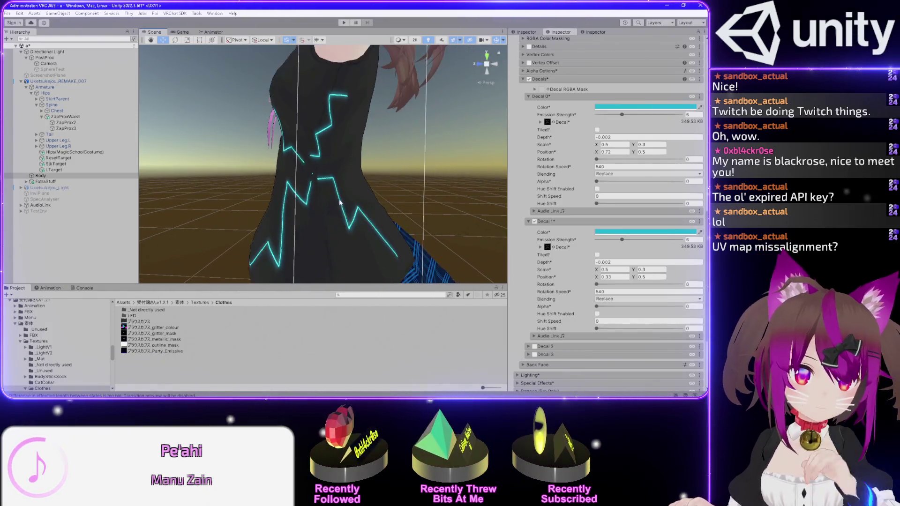
scroll(344, 192, up, 5)
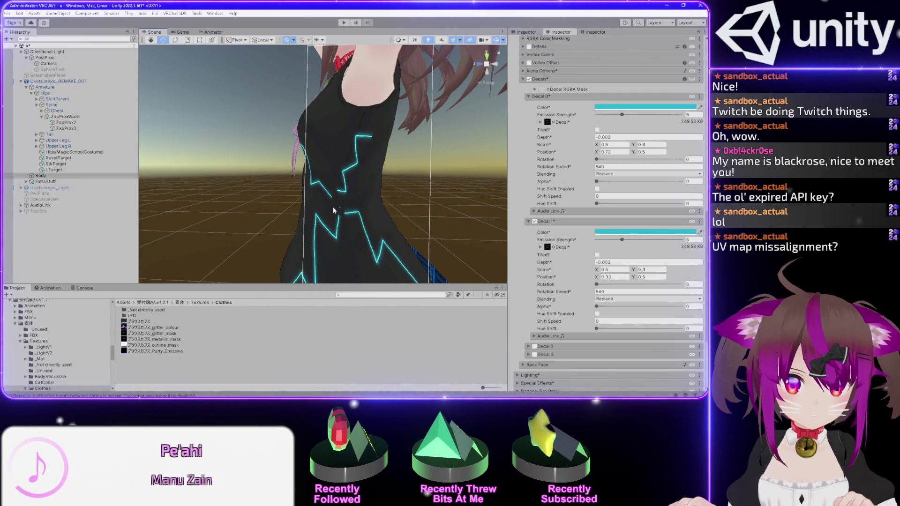
scroll(333, 210, up, 2)
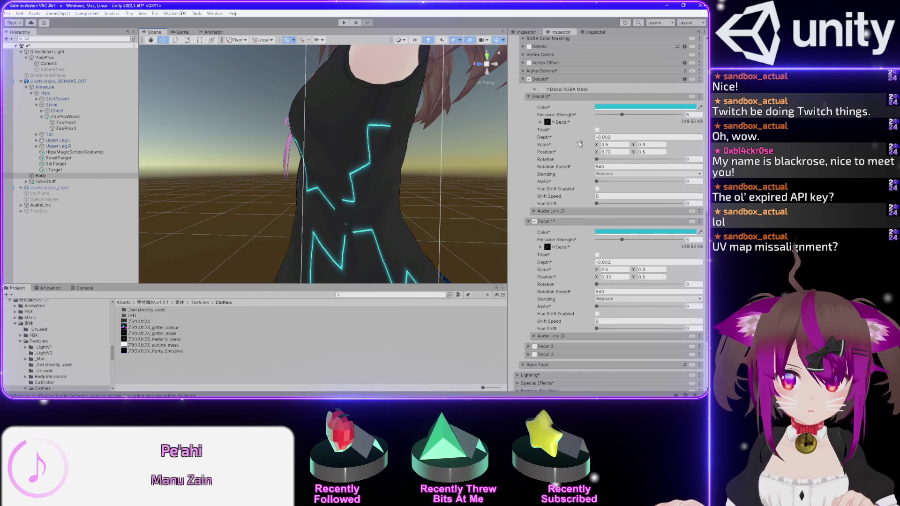
Move the first decal's X position to 0.73 on the vest
click(617, 153)
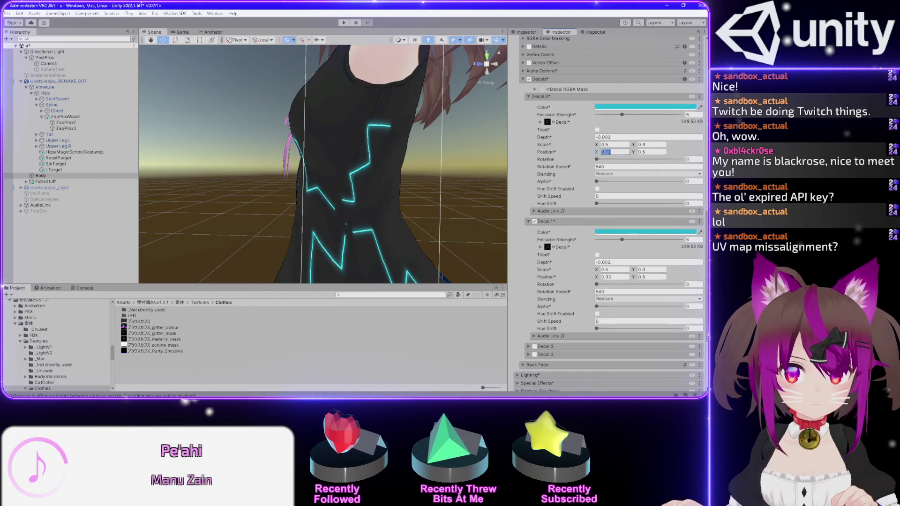
drag(600, 153, 602, 154)
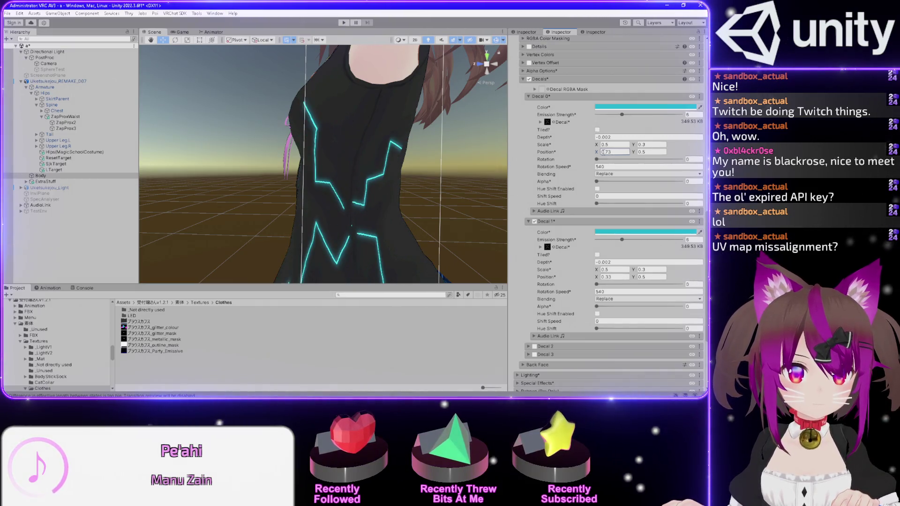
mouse_move(322, 146)
mouse_down()
mouse_move(401, 179)
mouse_move(409, 145)
mouse_up()
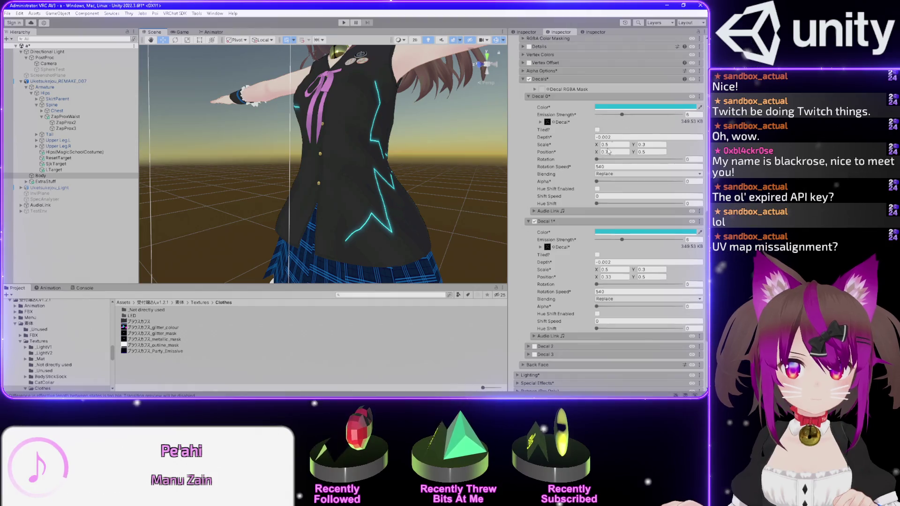
text(0.73)
click(605, 181)
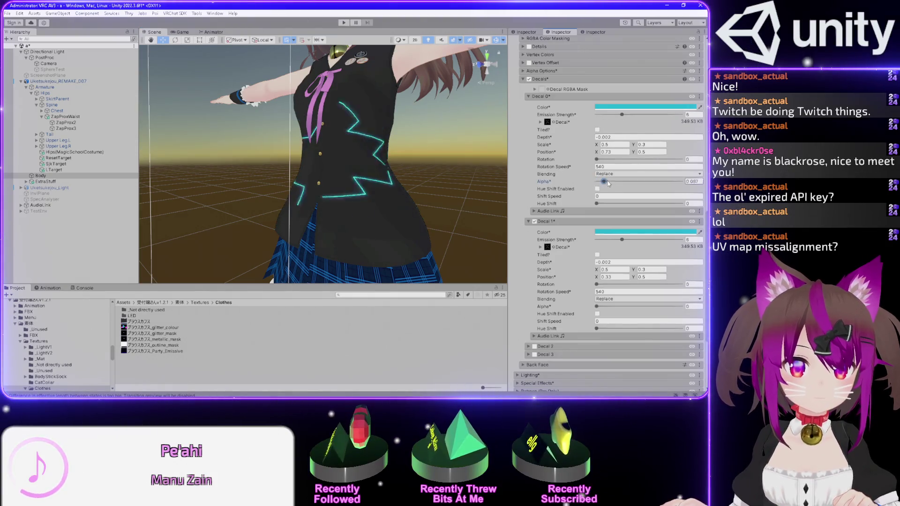
Return Decal 0 alpha to 0 and make Decal 1 Rotation Speed -540 to spin oppositely
click(603, 181)
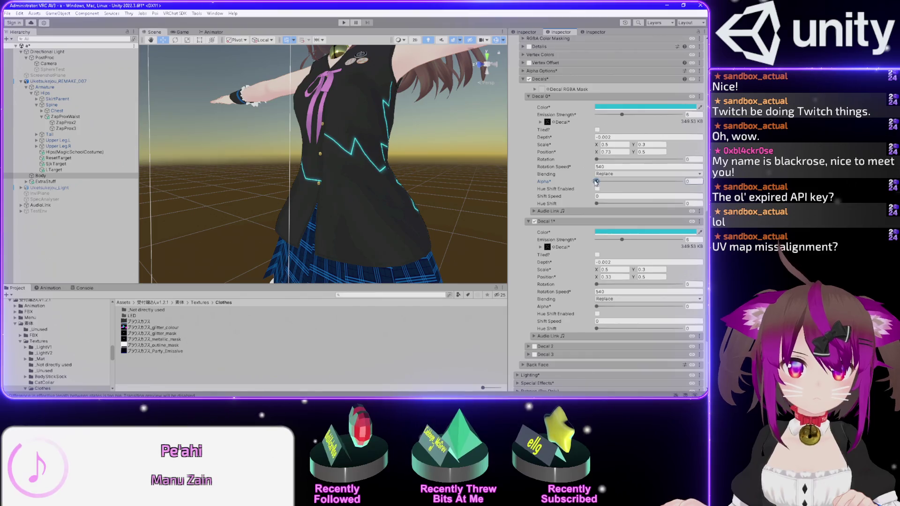
drag(604, 181, 597, 181)
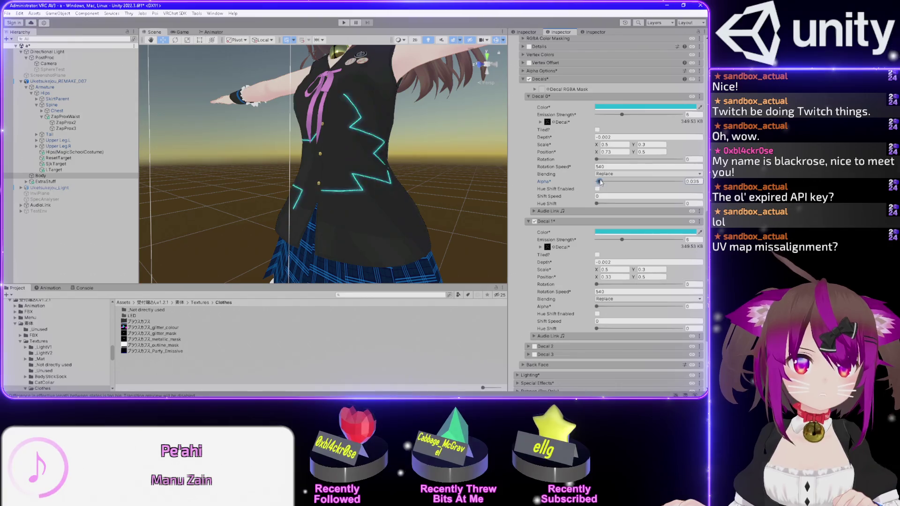
drag(291, 162, 505, 159)
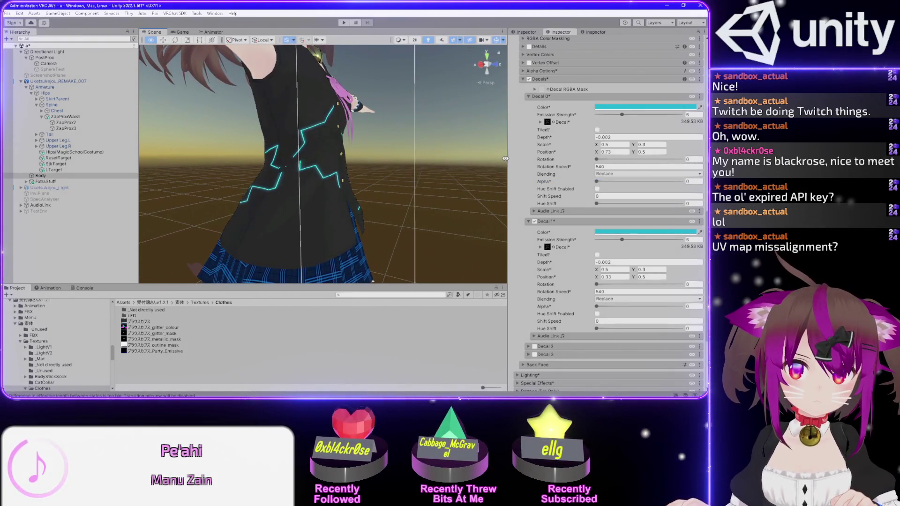
click(619, 292)
text(-)
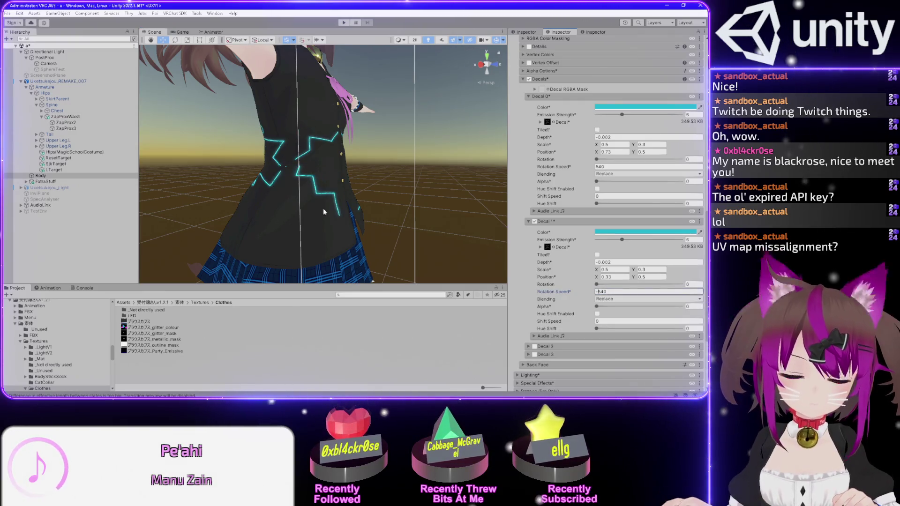
drag(324, 212, 504, 230)
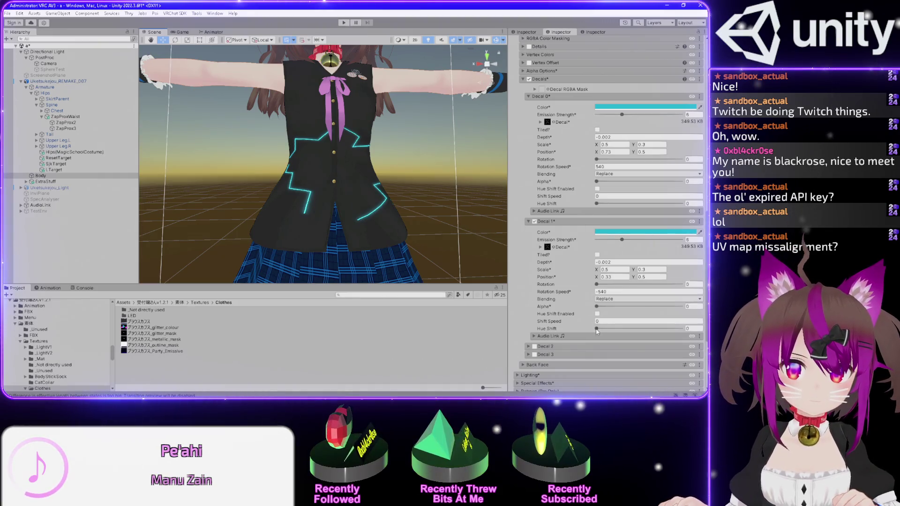
mouse_move(598, 330)
mouse_down()
mouse_move(603, 336)
mouse_move(596, 318)
mouse_up()
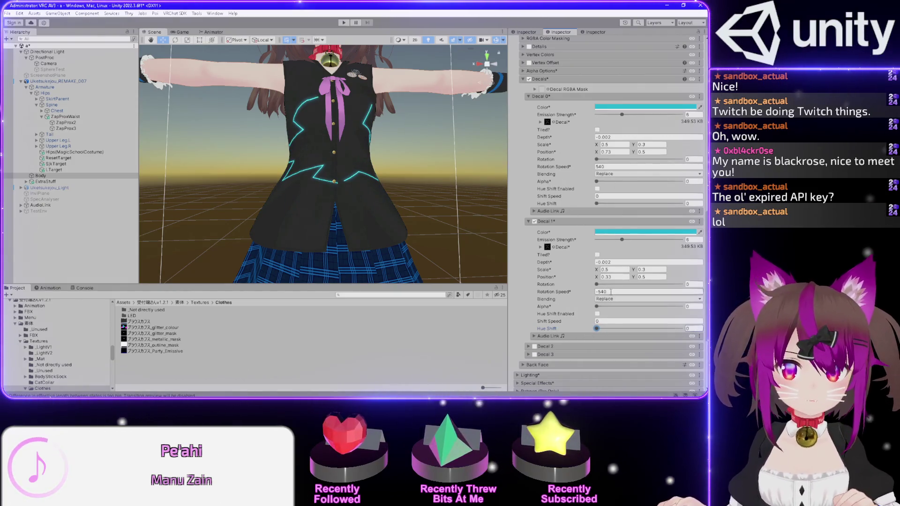
Set Decal 1 Rotation Speed to 489 and Decal 0 Rotation Speed to 543
key(BackSpace)
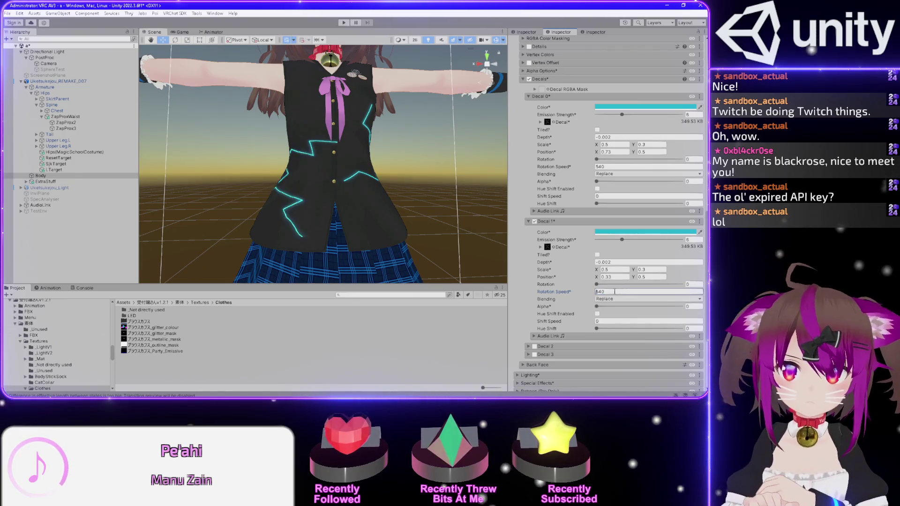
key(shift+Right)
key(shift+Right)
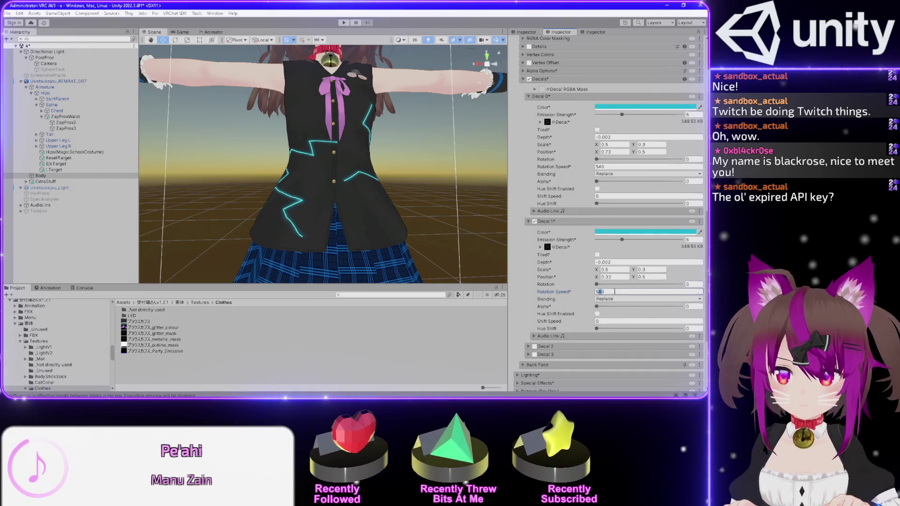
key(shift+Right)
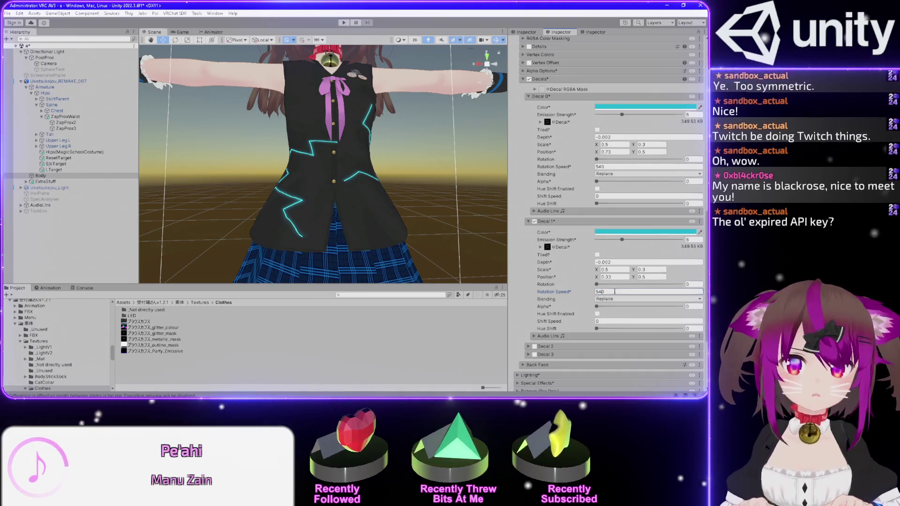
text(480)
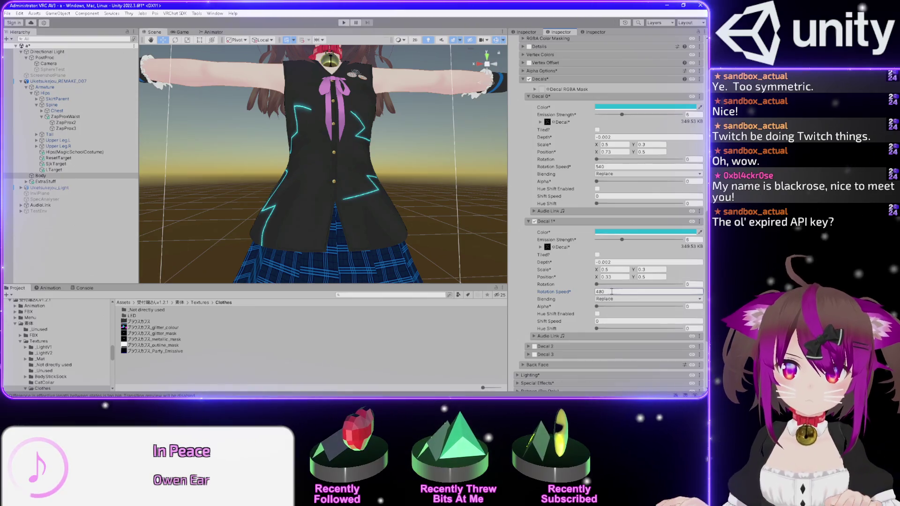
click(596, 329)
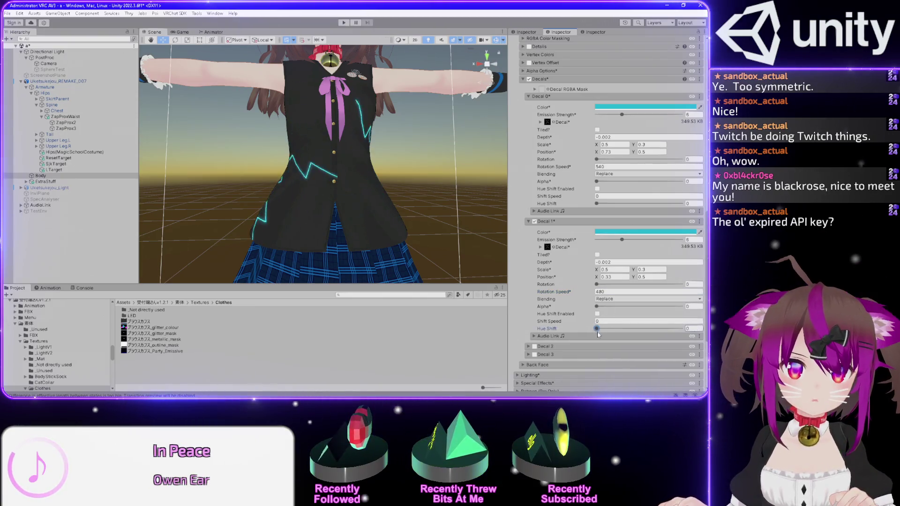
click(610, 292)
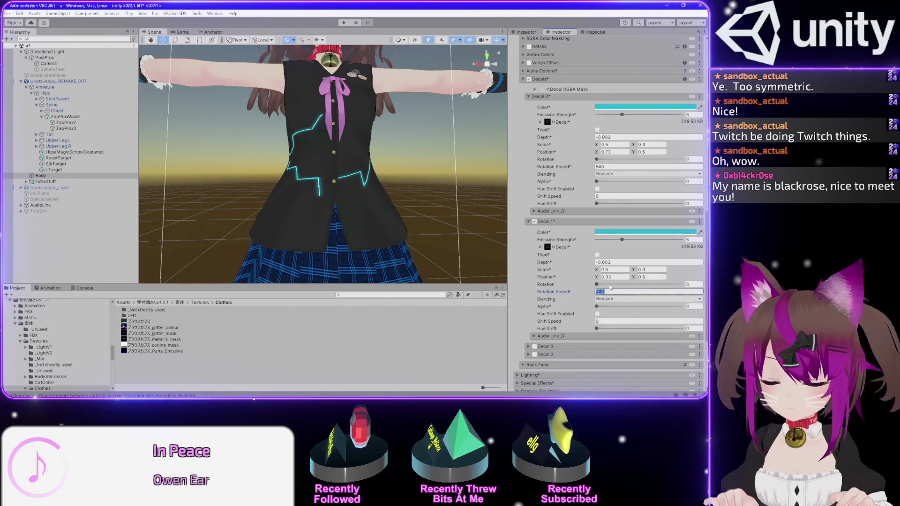
text(489)
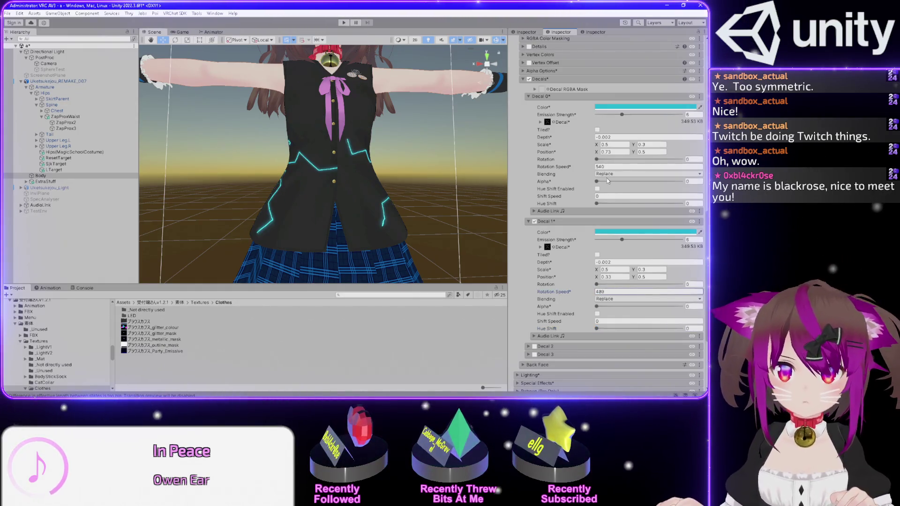
click(613, 166)
text(543)
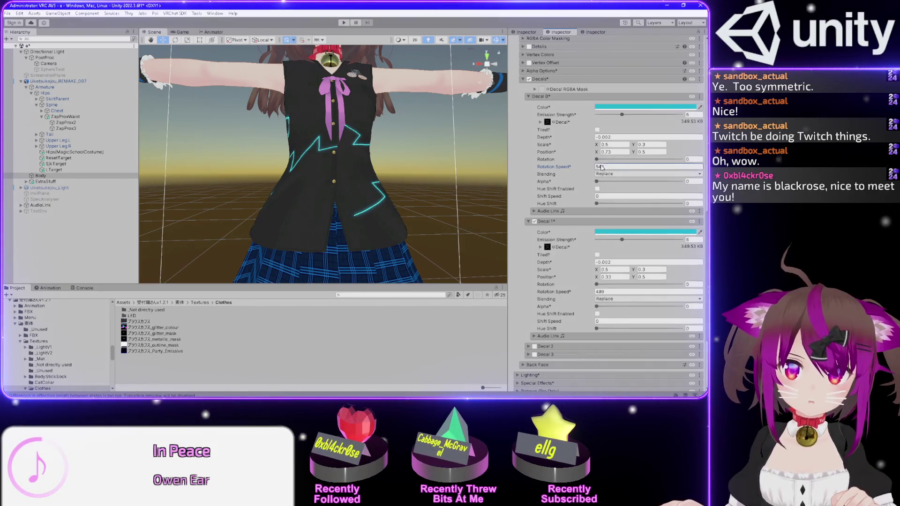
drag(413, 160, 444, 160)
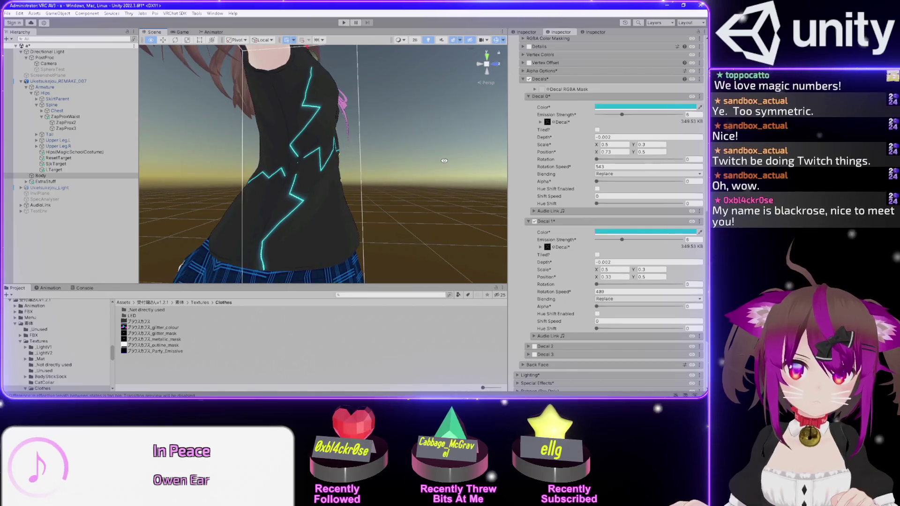
Drag the second decal's Position X to 0.31 and zoom in on the waist decals
drag(265, 181, 333, 171)
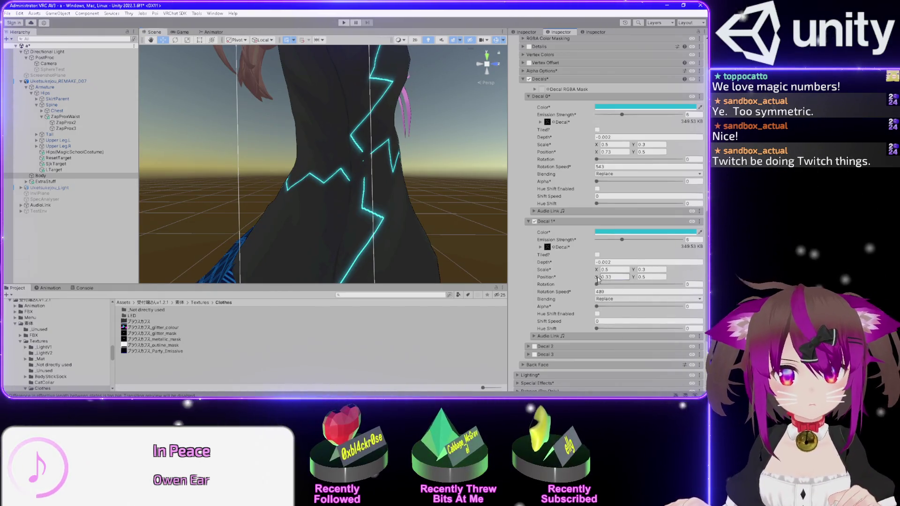
drag(598, 278, 598, 279)
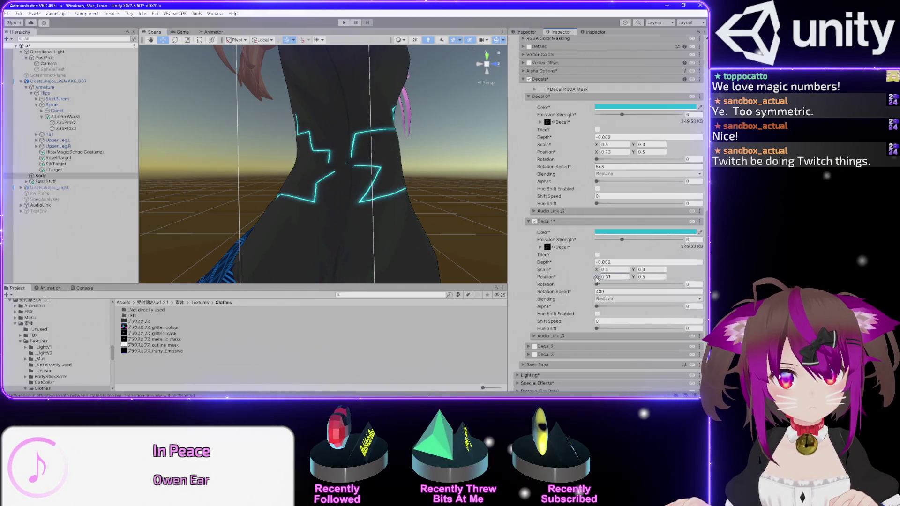
scroll(440, 171, up, 5)
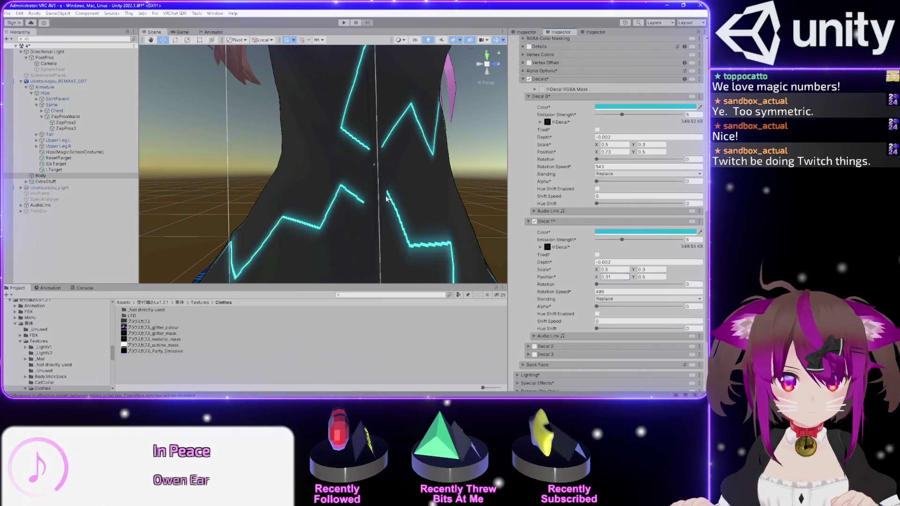
scroll(440, 171, up, 3)
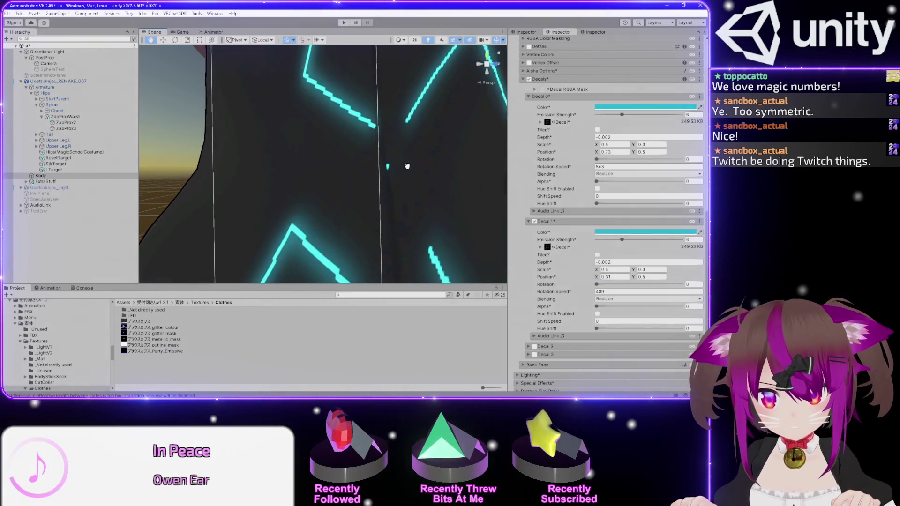
mouse_move(387, 173)
mouse_down()
mouse_move(372, 136)
mouse_move(230, 126)
mouse_move(170, 133)
mouse_move(348, 139)
mouse_move(378, 149)
mouse_move(388, 138)
mouse_move(323, 173)
mouse_up()
scroll(337, 181, up, 5)
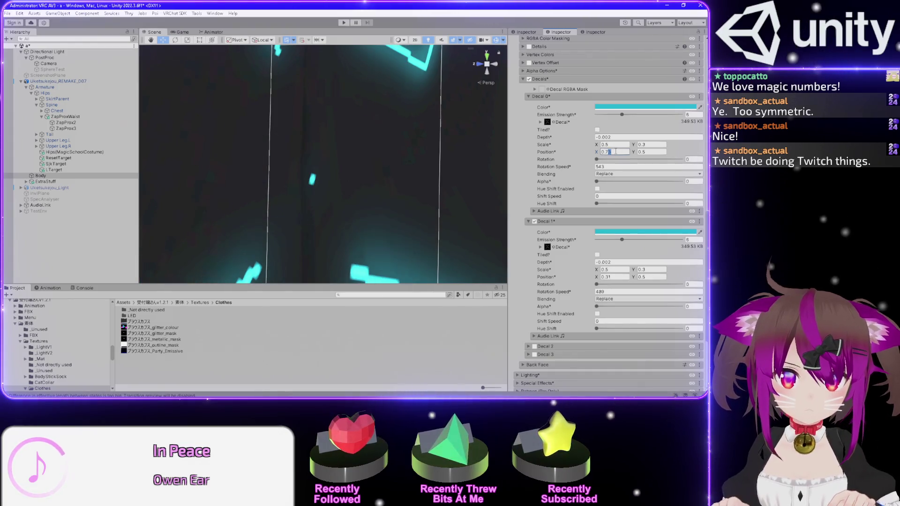
Enter 0.728 as the first decal's Position X and check the decal edges
text(29)
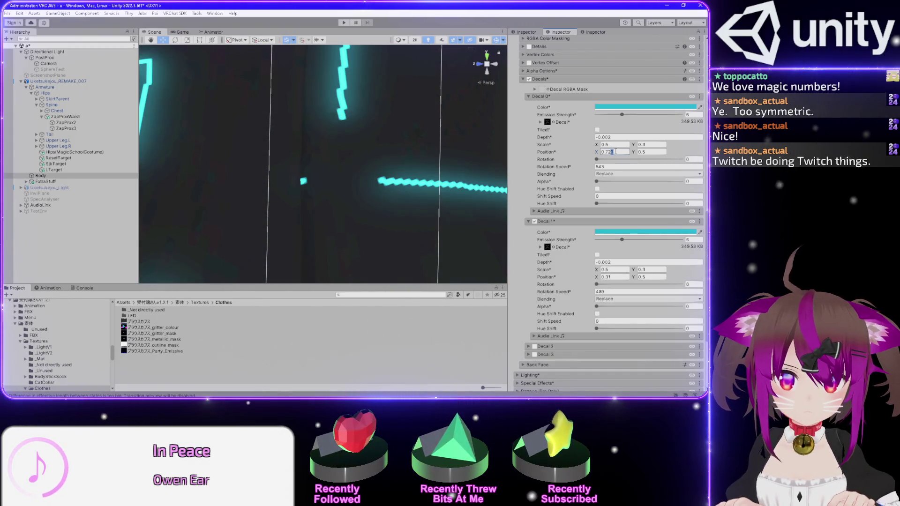
key(BackSpace)
text(8)
mouse_move(211, 154)
mouse_down()
mouse_move(475, 209)
mouse_move(355, 201)
mouse_up()
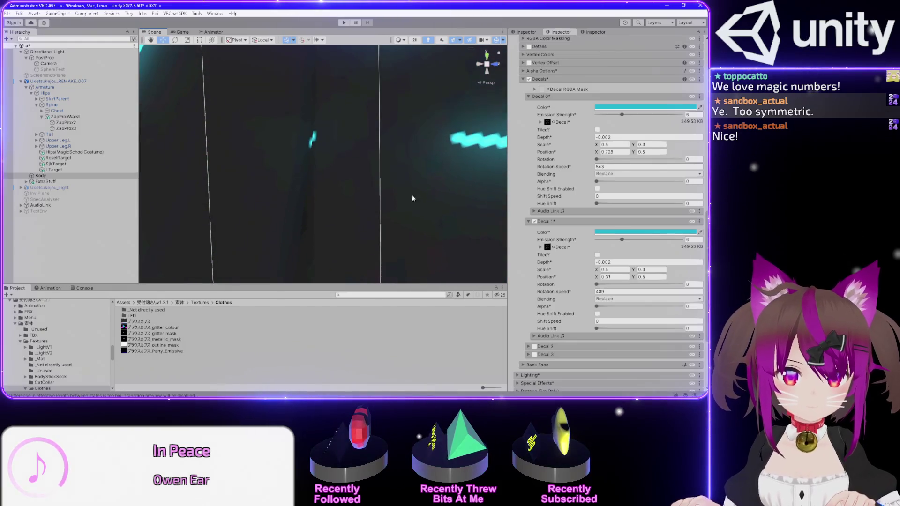
mouse_move(309, 142)
mouse_down()
mouse_move(321, 175)
mouse_move(353, 181)
mouse_move(392, 161)
mouse_move(286, 149)
mouse_move(389, 141)
mouse_move(332, 157)
mouse_move(365, 160)
mouse_up()
Try a small hue shift on the second decal, then reset it to 0
drag(597, 330, 593, 328)
drag(329, 197, 291, 214)
drag(270, 212, 277, 212)
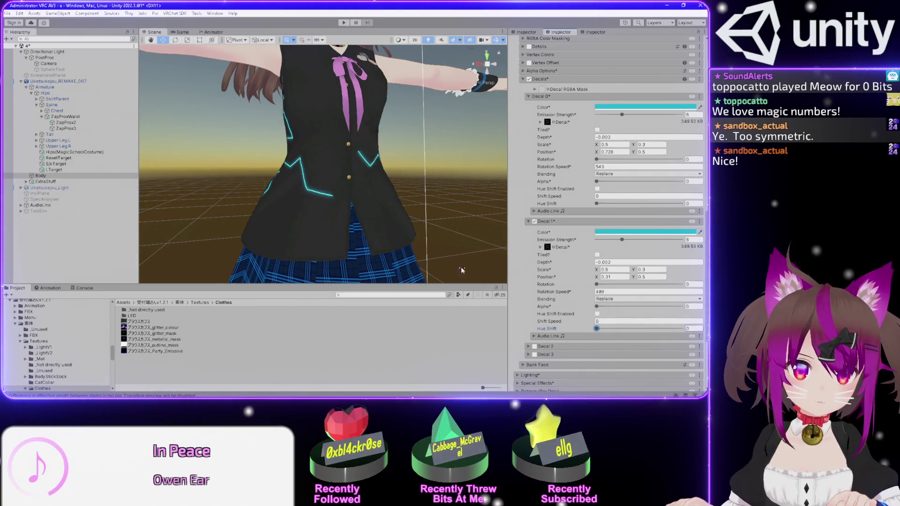
Give the second decal a 0.244 hue shift, save the scene, and open Decal 0's Color
scroll(472, 266, down, 5)
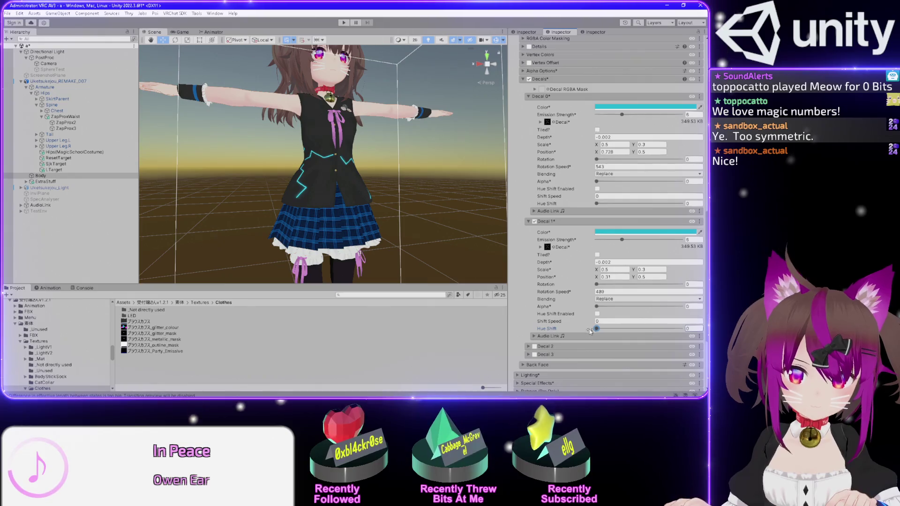
mouse_move(596, 328)
mouse_down()
mouse_move(616, 332)
mouse_move(593, 329)
mouse_up()
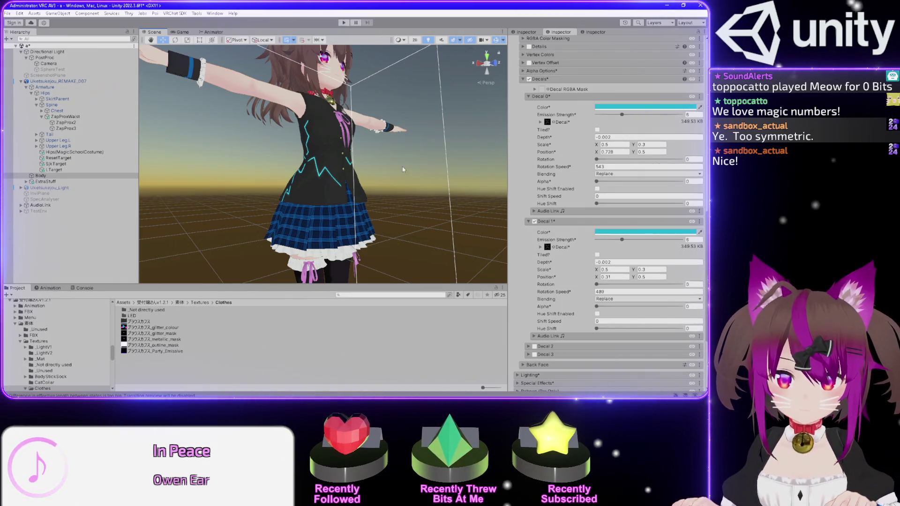
key(ctrl+s)
drag(430, 159, 504, 155)
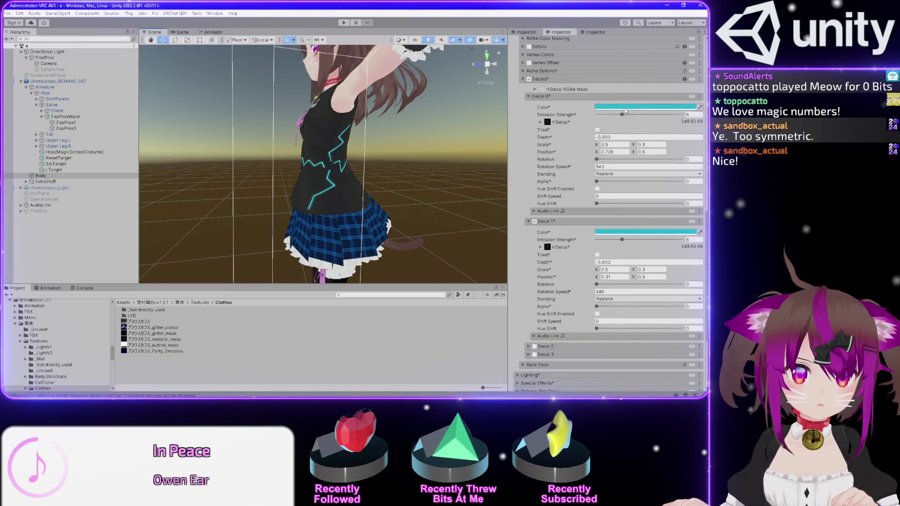
click(625, 107)
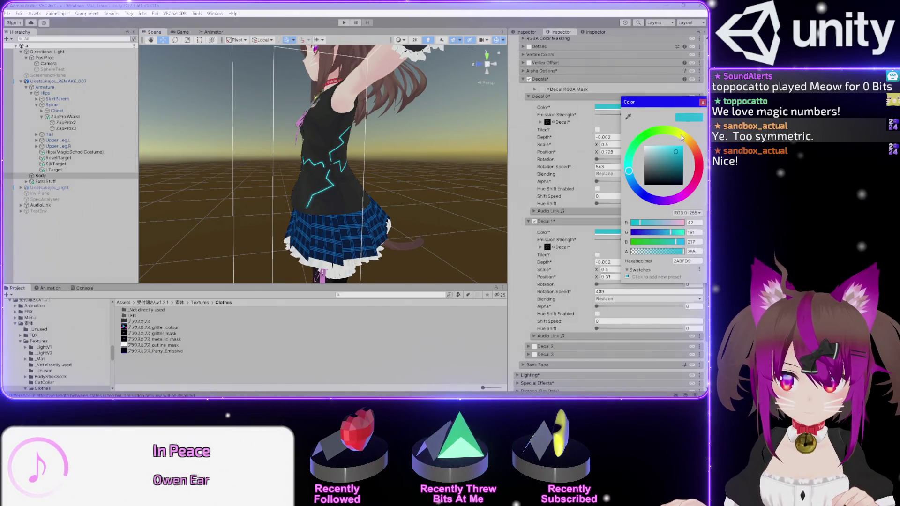
Try yellow for Decal 0, undo back to cyan, and reframe the view on the torso
click(681, 139)
click(682, 137)
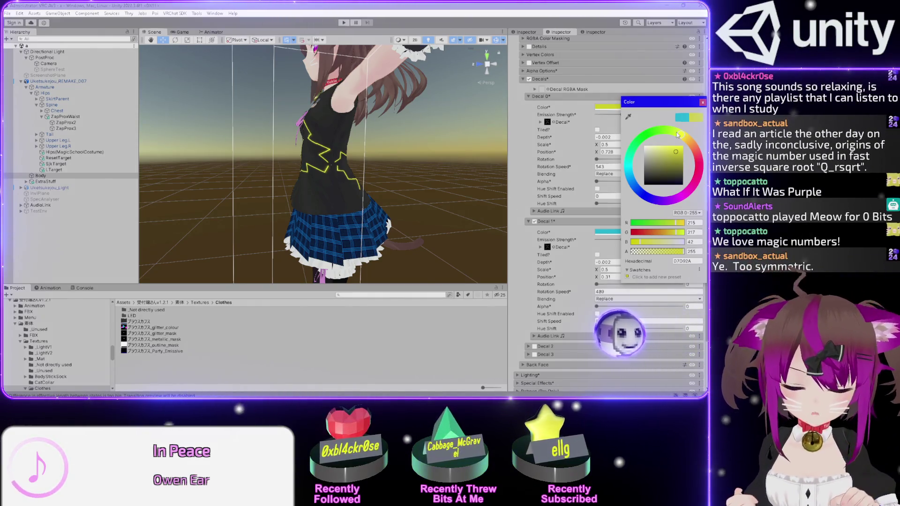
key(ctrl+z)
scroll(325, 232, up, 5)
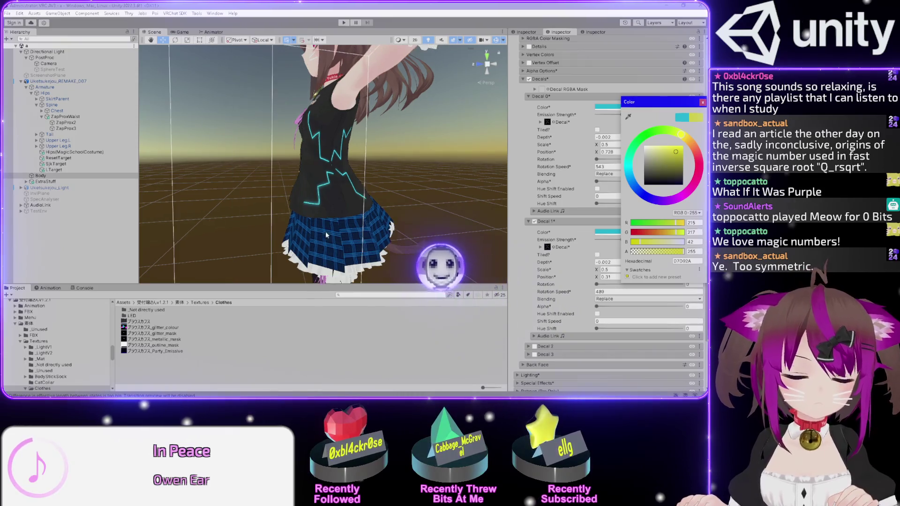
mouse_move(442, 214)
mouse_down()
mouse_move(422, 187)
mouse_move(371, 216)
mouse_move(343, 139)
mouse_move(362, 122)
mouse_up()
scroll(362, 122, up, 5)
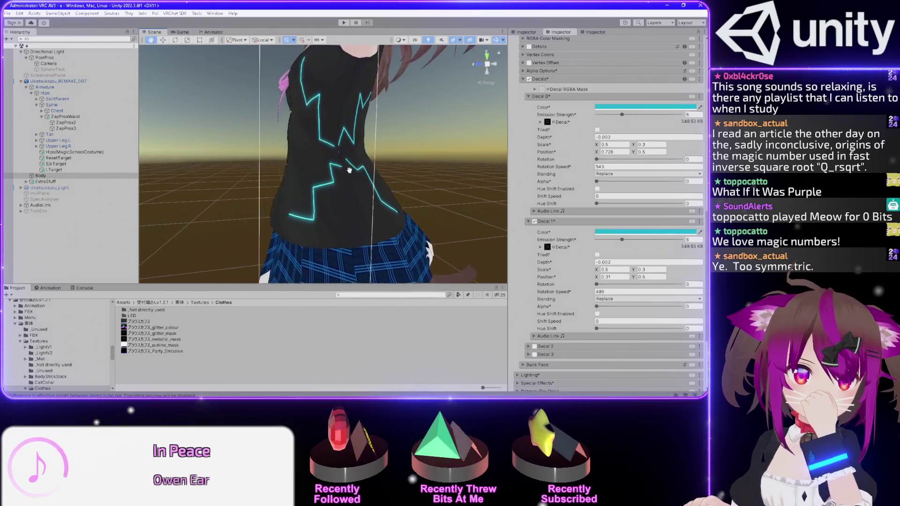
drag(349, 170, 351, 186)
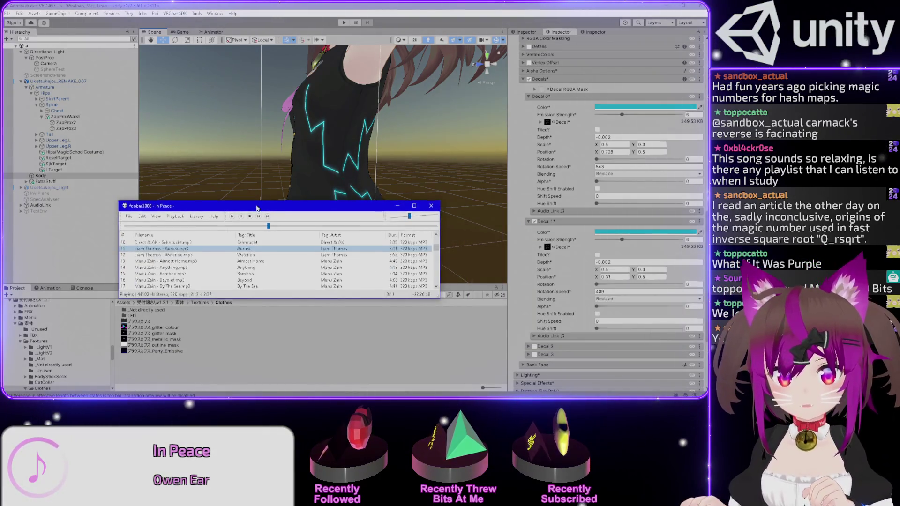
Bring foobar2000 forward, maximize it, scroll through the playlist, then restore it to a window
click(283, 200)
scroll(304, 248, up, 1)
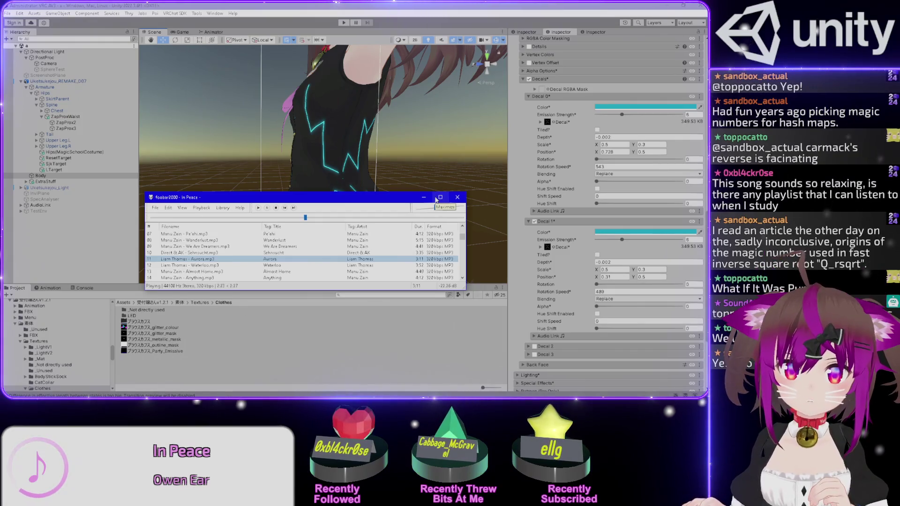
click(440, 198)
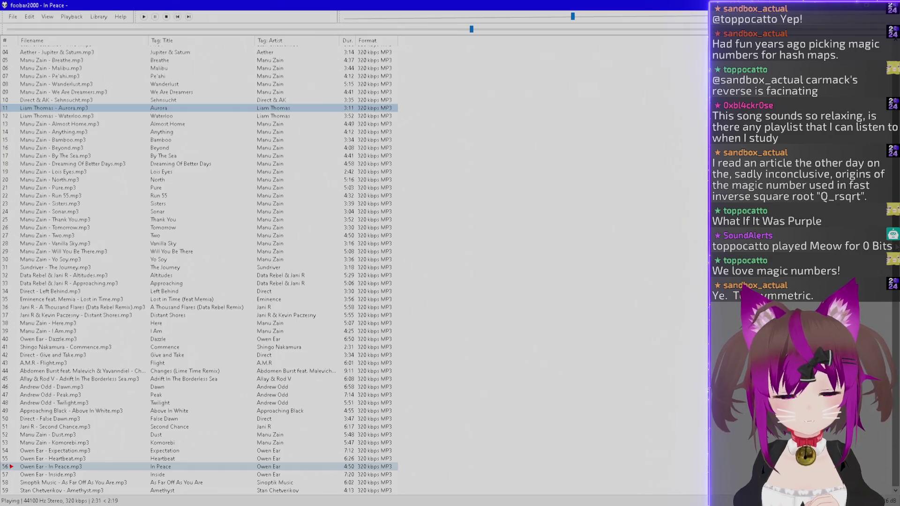
scroll(199, 270, up, 1)
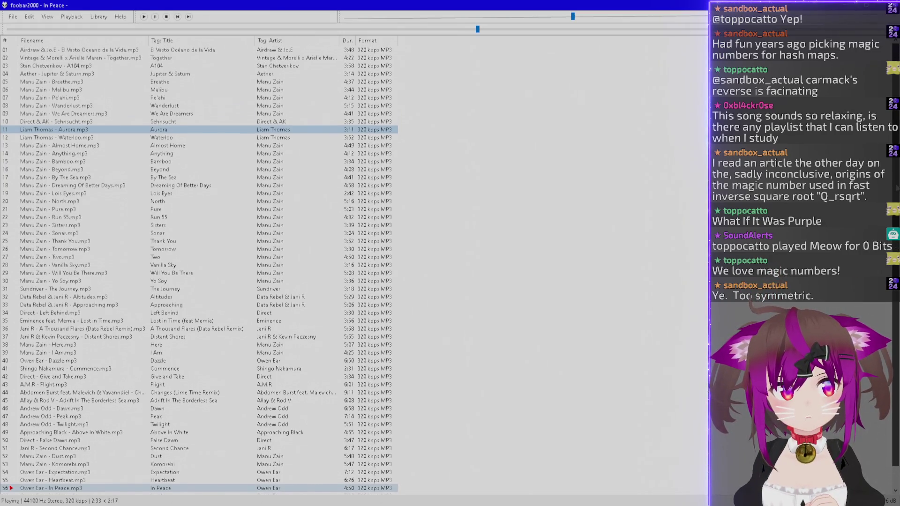
scroll(200, 270, down, 1)
scroll(199, 270, up, 1)
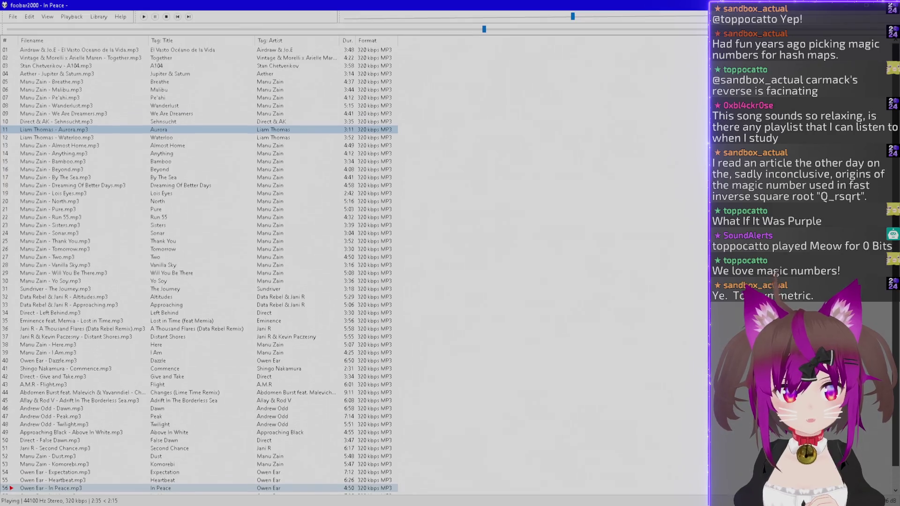
scroll(199, 270, down, 1)
scroll(200, 270, up, 1)
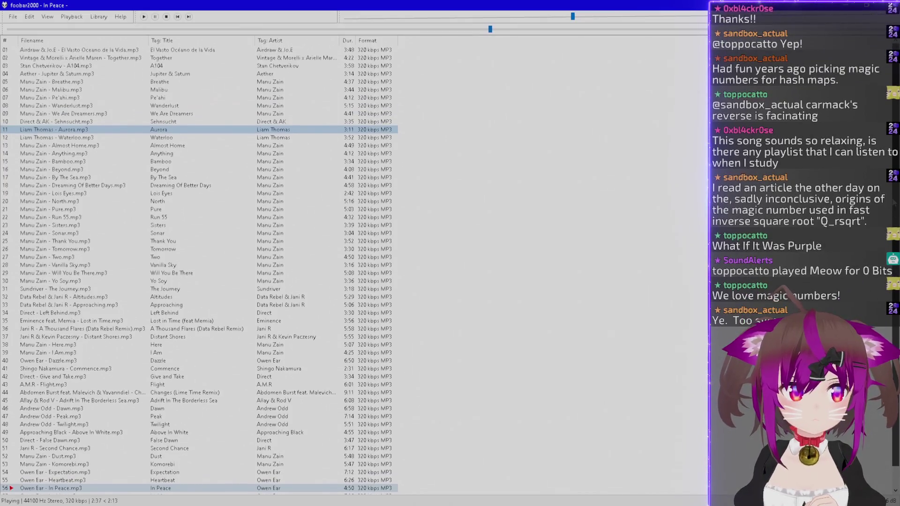
scroll(199, 270, down, 1)
scroll(199, 270, up, 1)
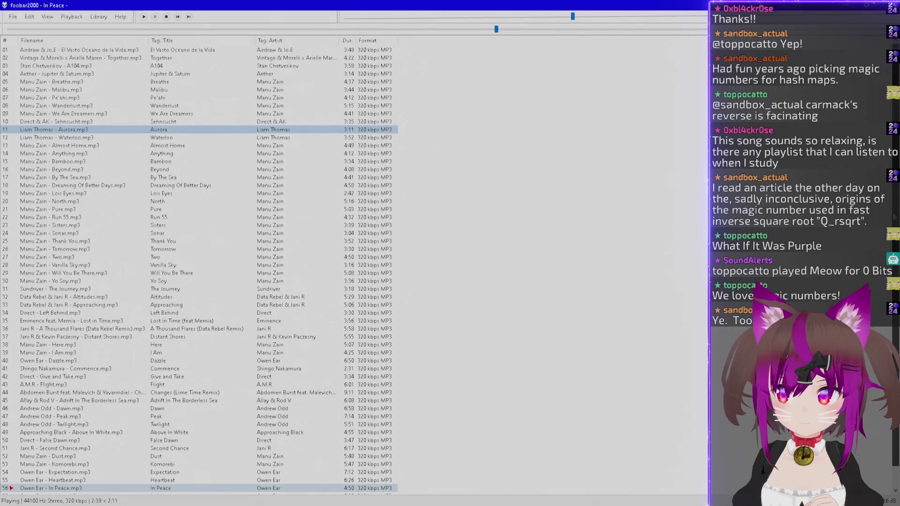
scroll(200, 270, down, 1)
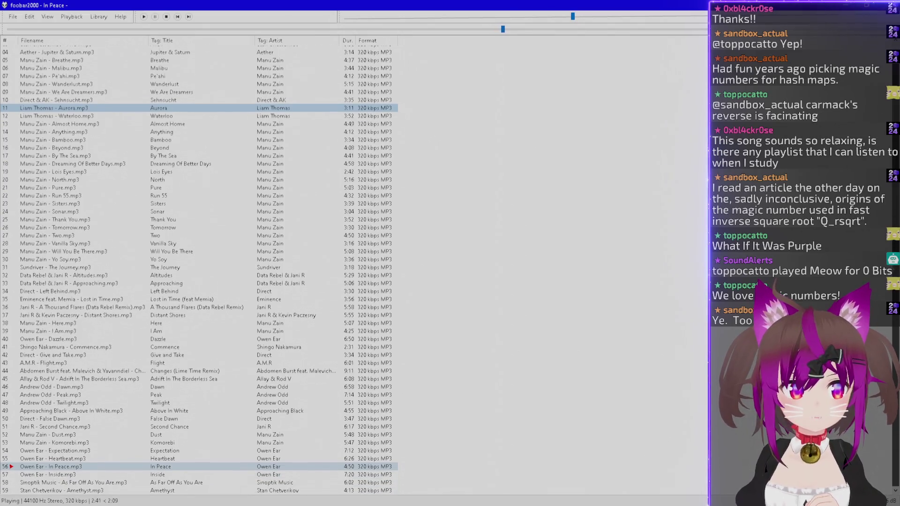
scroll(199, 270, up, 1)
scroll(199, 270, down, 1)
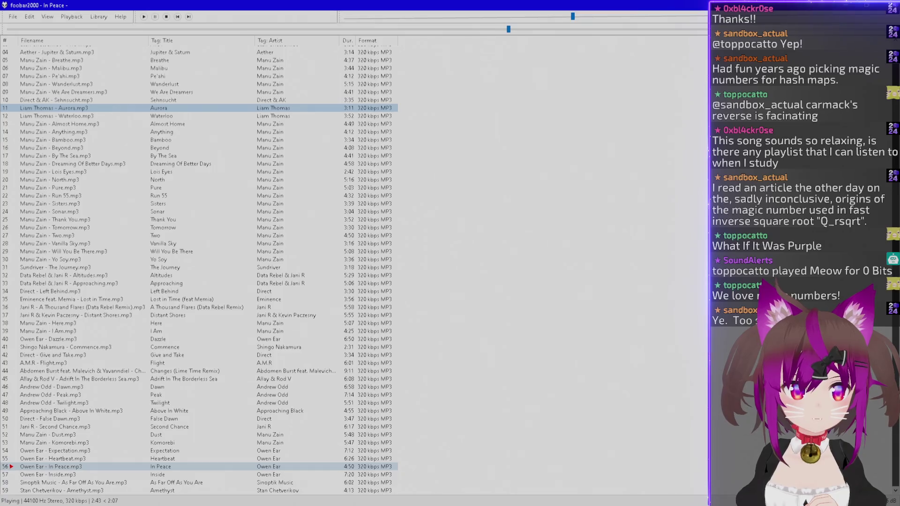
scroll(511, 192, up, 1)
scroll(511, 192, down, 1)
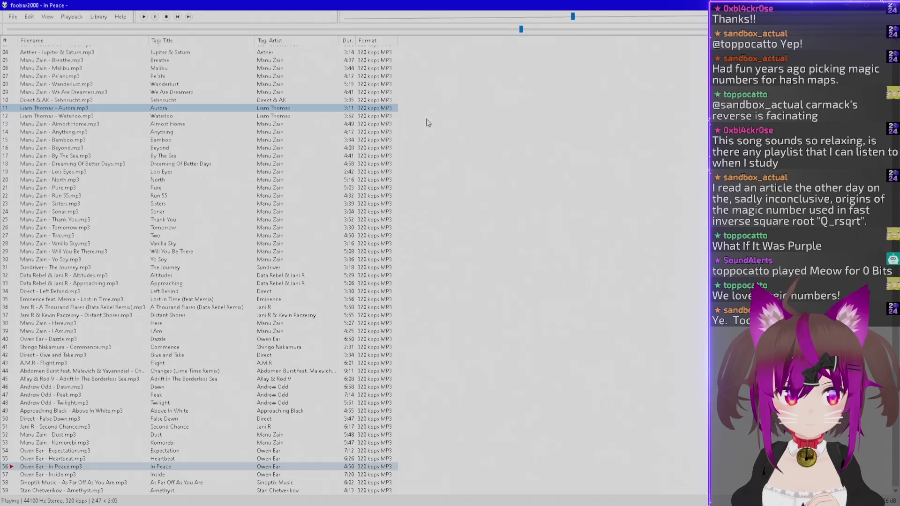
double_click(523, 4)
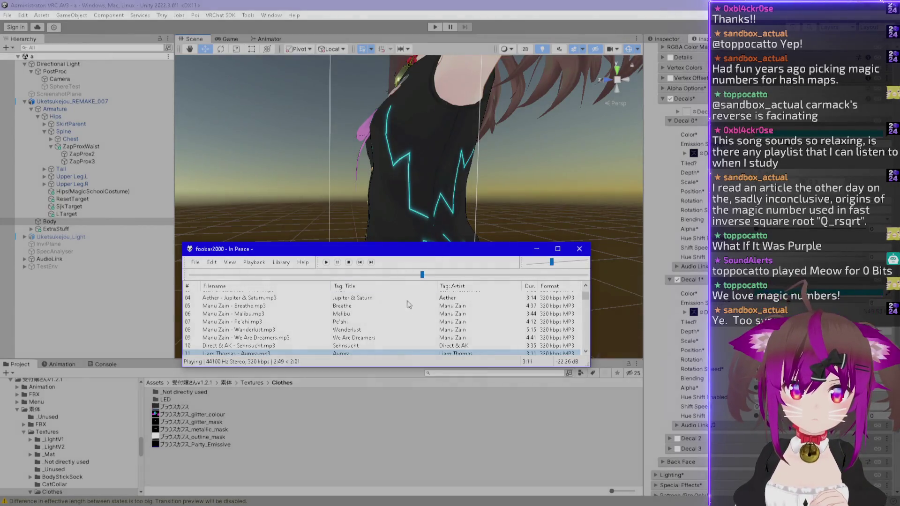
Minimize foobar2000 to reveal the full Unity Scene view again
click(537, 249)
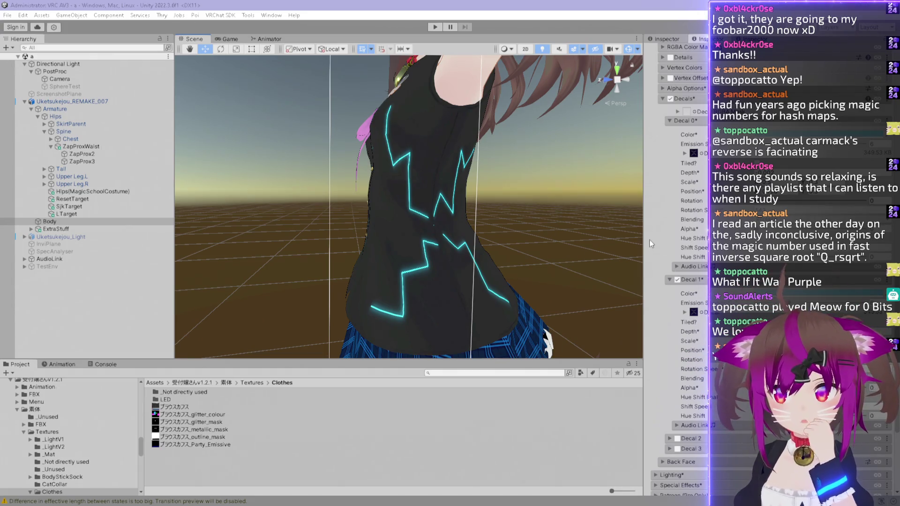
Orbit the view down from the torso to centre the skirt and legs
mouse_move(548, 189)
mouse_down()
mouse_move(510, 165)
mouse_move(499, 183)
mouse_move(528, 191)
mouse_move(439, 195)
mouse_move(570, 196)
mouse_move(383, 176)
mouse_move(383, 168)
mouse_up()
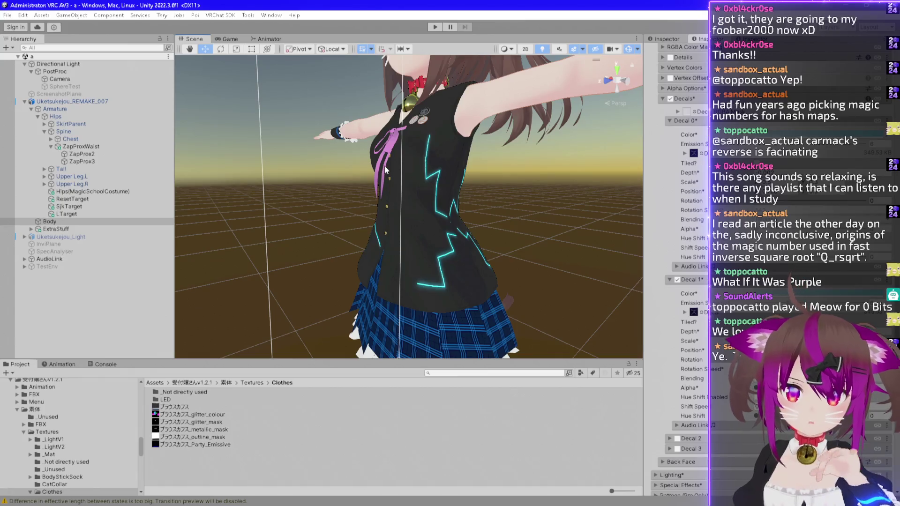
mouse_move(460, 191)
mouse_down()
mouse_move(459, 216)
mouse_move(459, 97)
mouse_move(539, 212)
mouse_move(572, 195)
mouse_up()
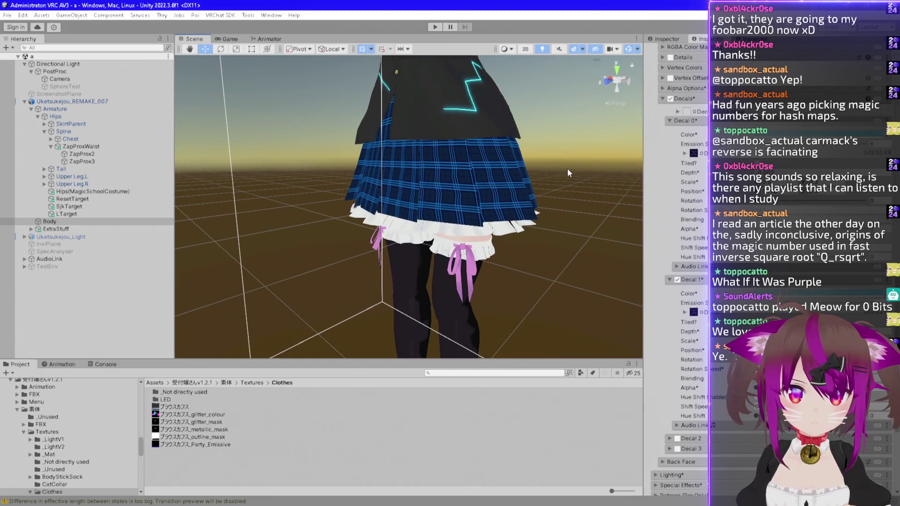
mouse_move(567, 143)
mouse_down()
mouse_move(547, 95)
mouse_move(528, 104)
mouse_up()
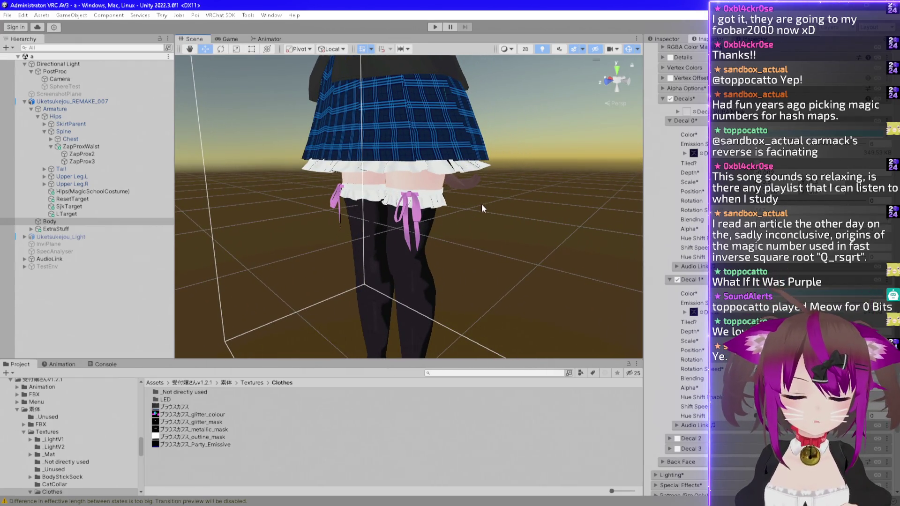
scroll(467, 209, up, 1)
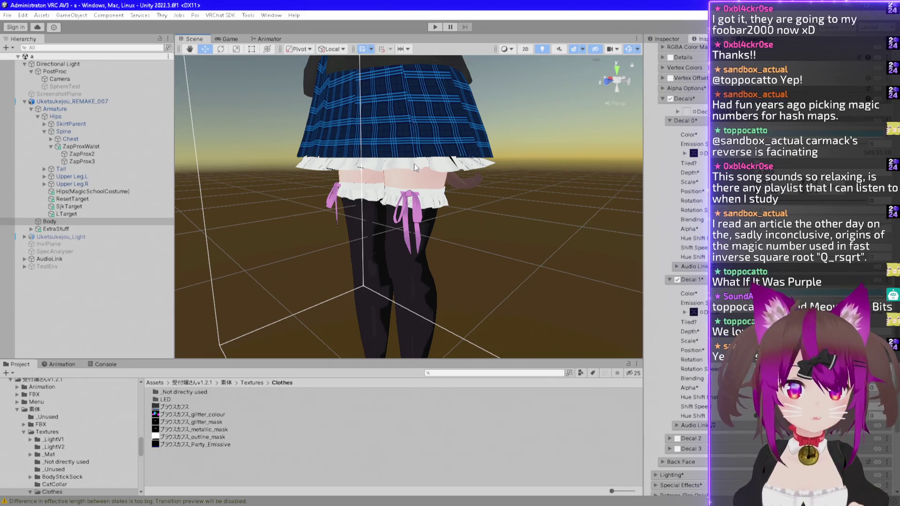
Pan with the Hand tool and zoom in to frame the thighs and black stockings
key(q)
drag(461, 204, 472, 209)
key(w)
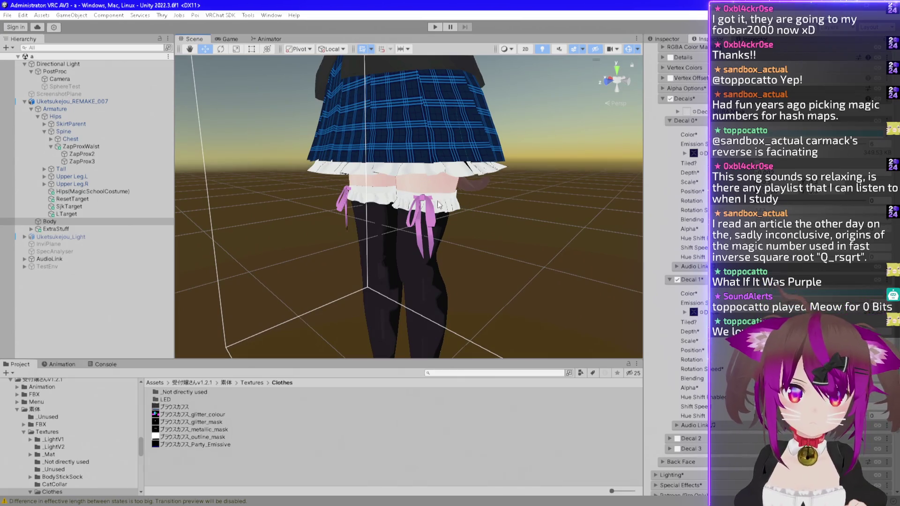
scroll(431, 176, up, 5)
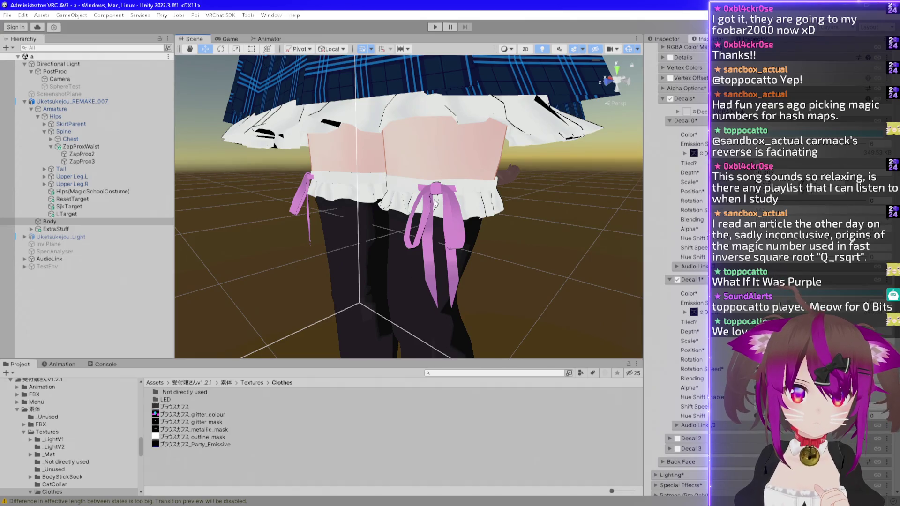
scroll(436, 203, down, 6)
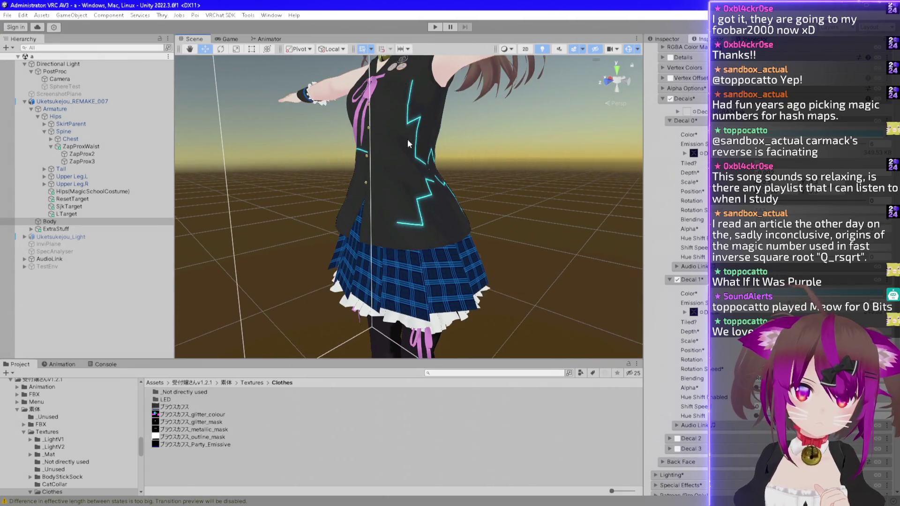
scroll(408, 144, up, 5)
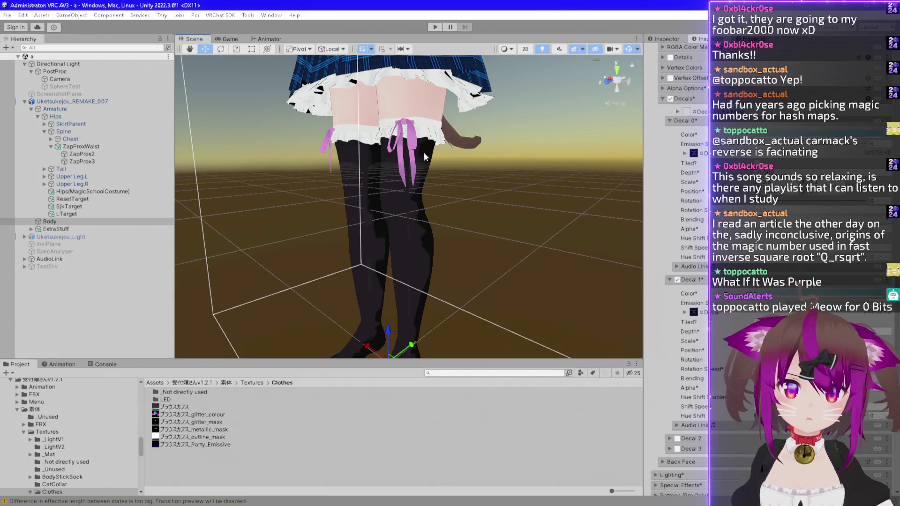
key(q)
drag(424, 153, 429, 148)
scroll(429, 195, up, 3)
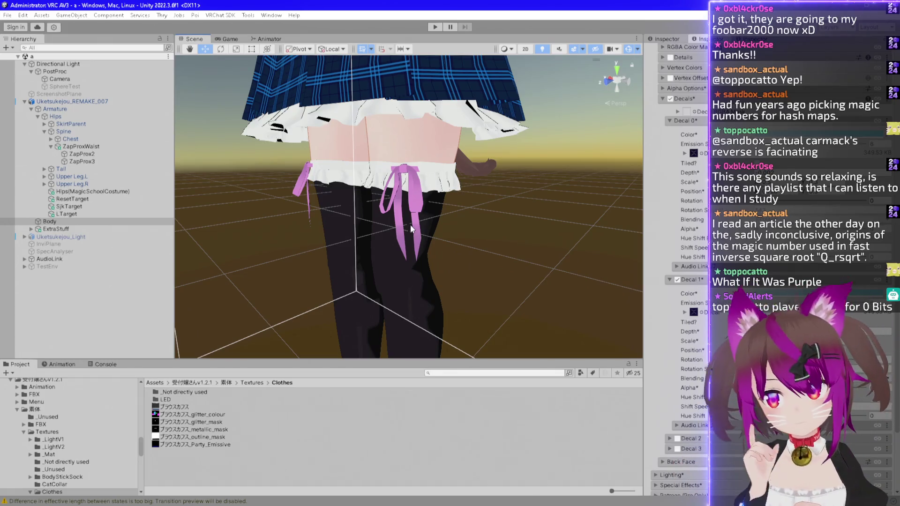
mouse_move(474, 142)
alt+mouse_down()
mouse_move(487, 143)
mouse_move(459, 165)
mouse_move(467, 158)
mouse_move(325, 156)
mouse_move(301, 192)
alt+mouse_up()
Orbit and zoom closely around the upper thighs and skirt edge, then pan back out
scroll(344, 163, down, 3)
scroll(313, 93, up, 3)
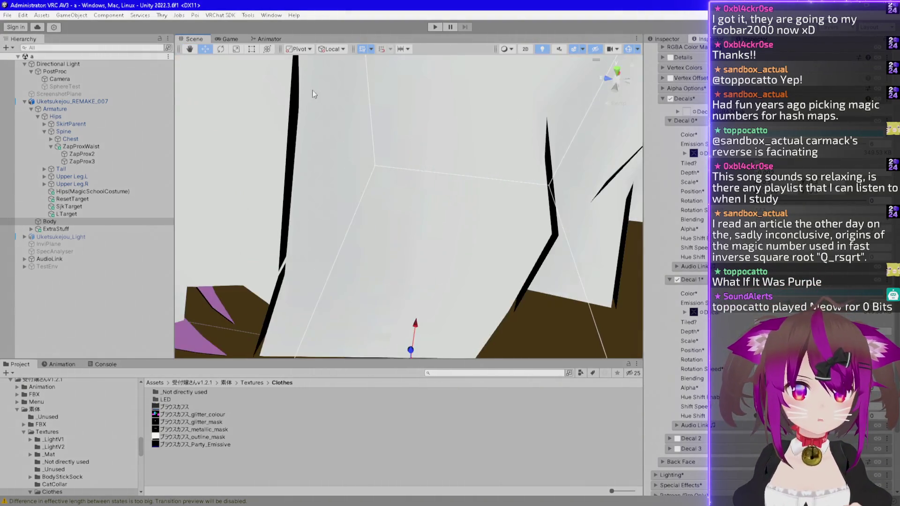
scroll(312, 90, up, 3)
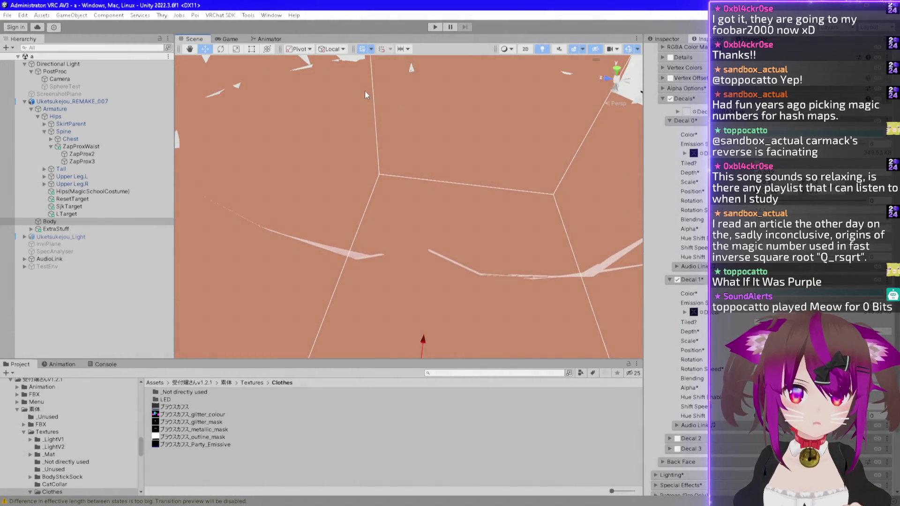
alt+drag(366, 92, 523, 109)
scroll(524, 109, down, 5)
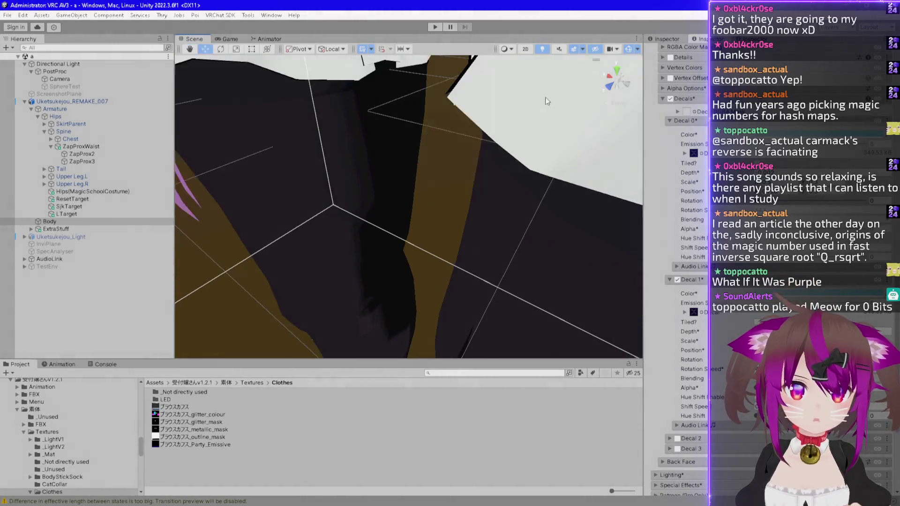
scroll(437, 99, up, 5)
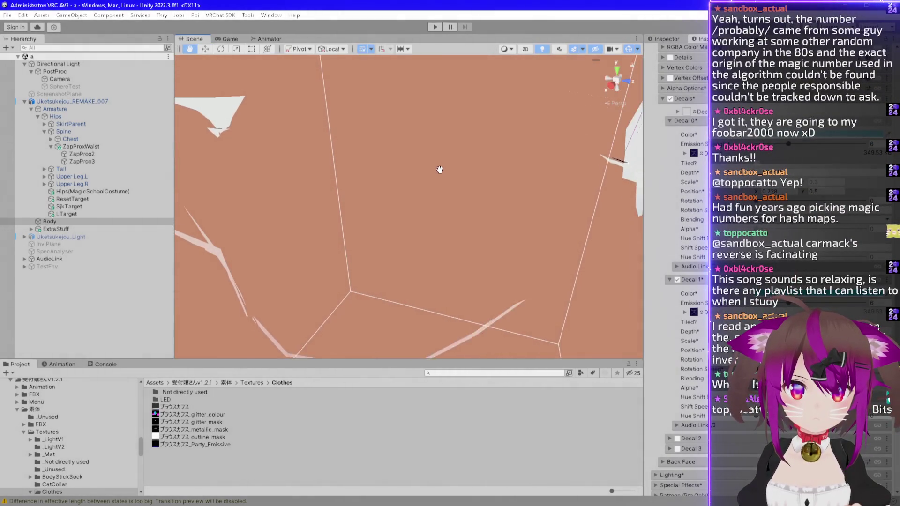
mouse_move(440, 170)
alt+mouse_down()
mouse_move(316, 172)
mouse_move(372, 247)
mouse_move(341, 227)
alt+mouse_up()
scroll(367, 215, up, 5)
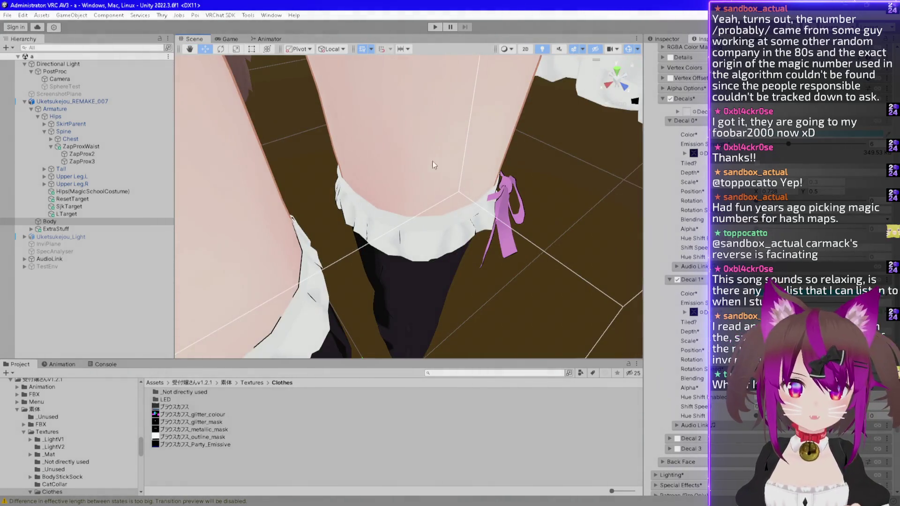
scroll(433, 165, down, 10)
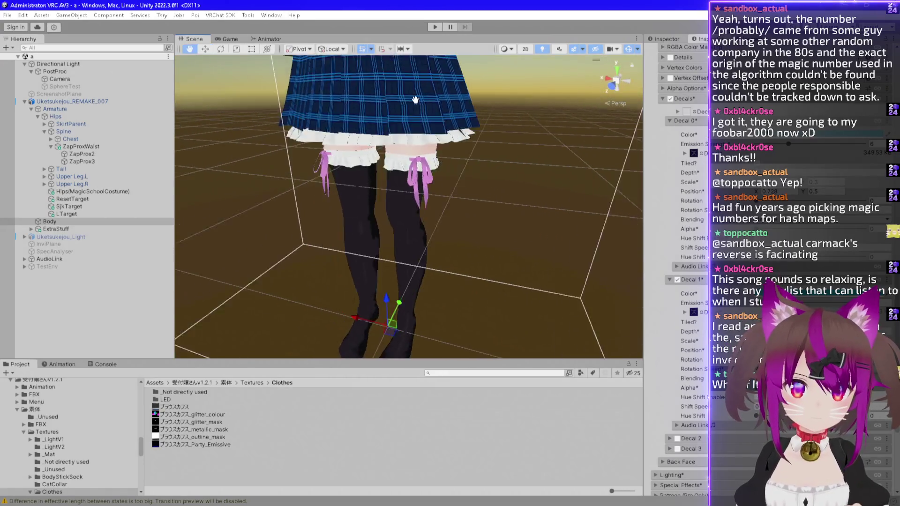
mouse_move(415, 99)
mouse_down()
mouse_move(507, 148)
mouse_move(494, 169)
mouse_move(440, 181)
mouse_up()
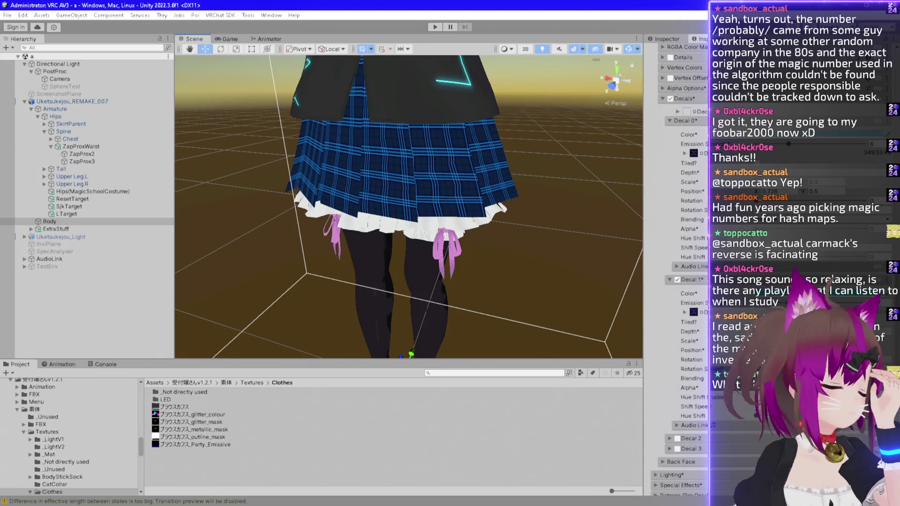
Orbit over the avatar's head to its front, then pan down to a level view of the legs
mouse_move(558, 110)
mouse_down()
mouse_move(488, 83)
mouse_move(490, 140)
mouse_move(506, 152)
mouse_move(465, 217)
mouse_move(446, 160)
mouse_up()
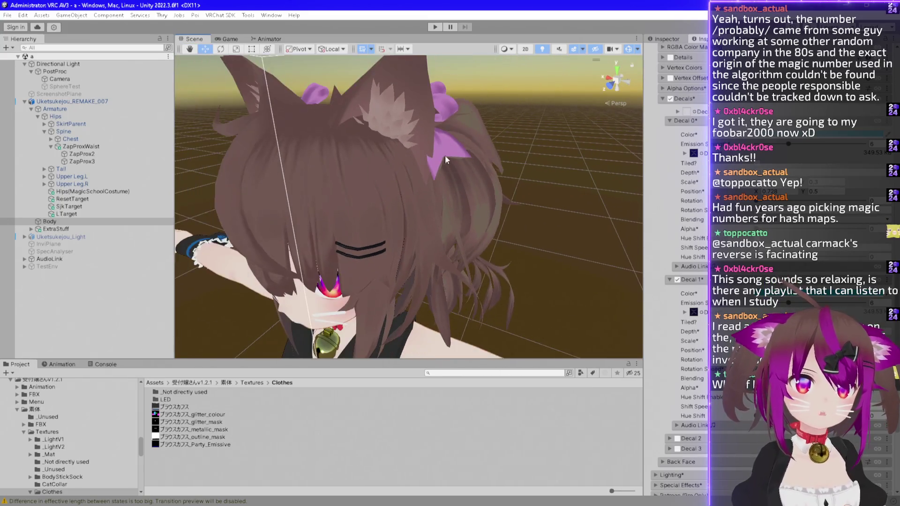
mouse_move(416, 104)
mouse_down()
mouse_move(327, 170)
mouse_move(411, 173)
mouse_up()
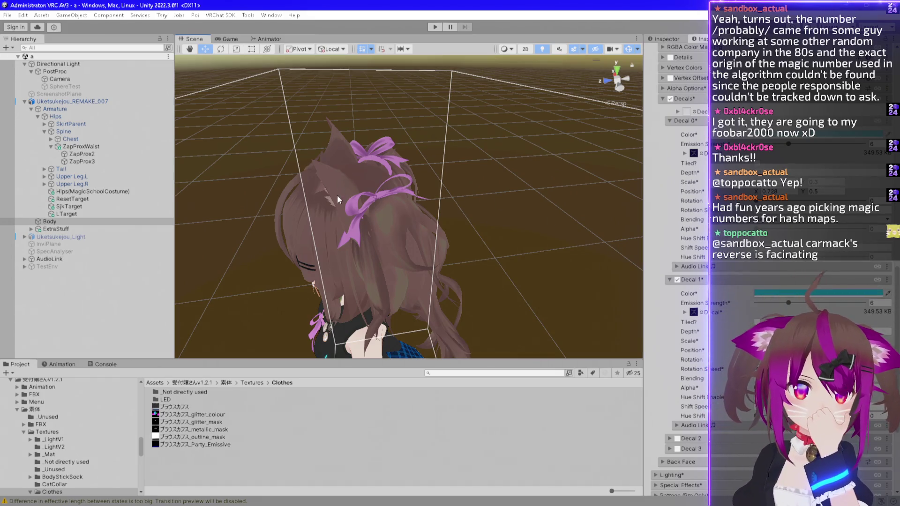
mouse_move(363, 200)
mouse_down()
mouse_move(394, 162)
mouse_move(448, 165)
mouse_move(446, 176)
mouse_up()
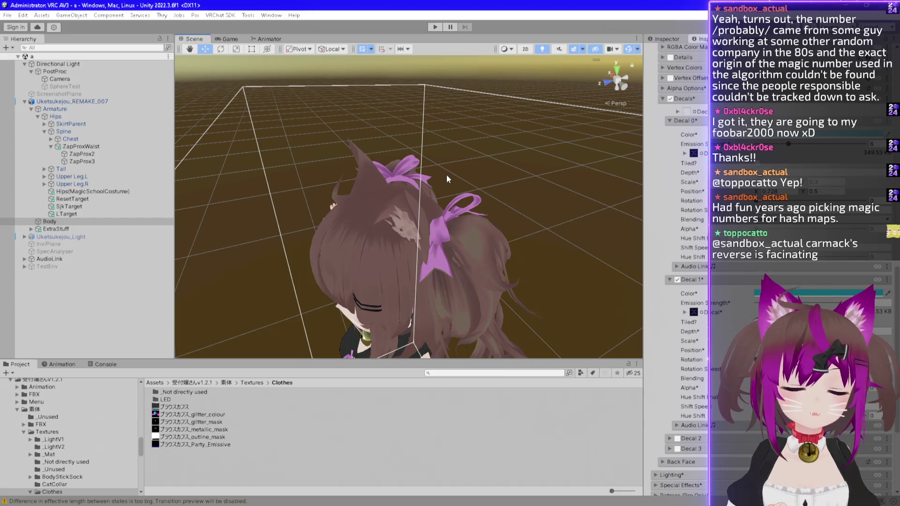
mouse_move(437, 176)
mouse_down()
mouse_move(531, 173)
mouse_move(225, 262)
mouse_move(518, 167)
mouse_move(527, 154)
mouse_up()
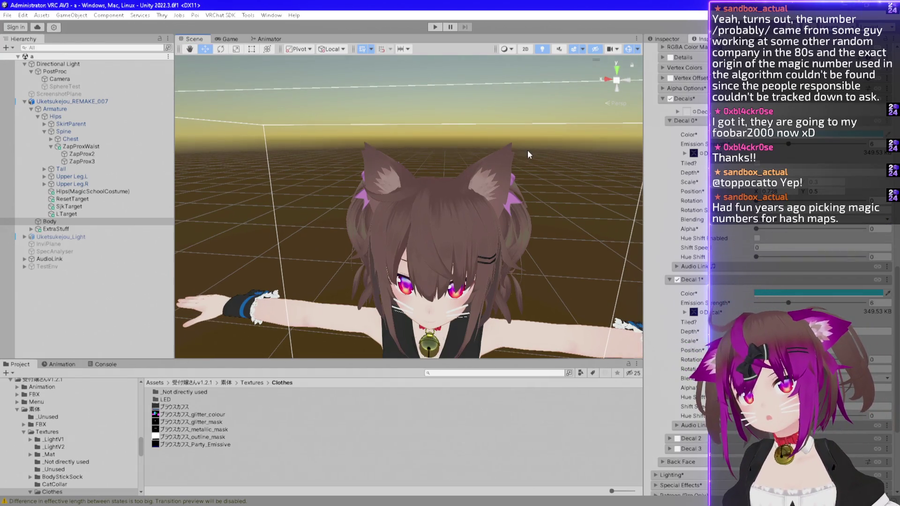
mouse_move(527, 342)
mouse_down()
mouse_move(486, 137)
mouse_move(485, 19)
mouse_up()
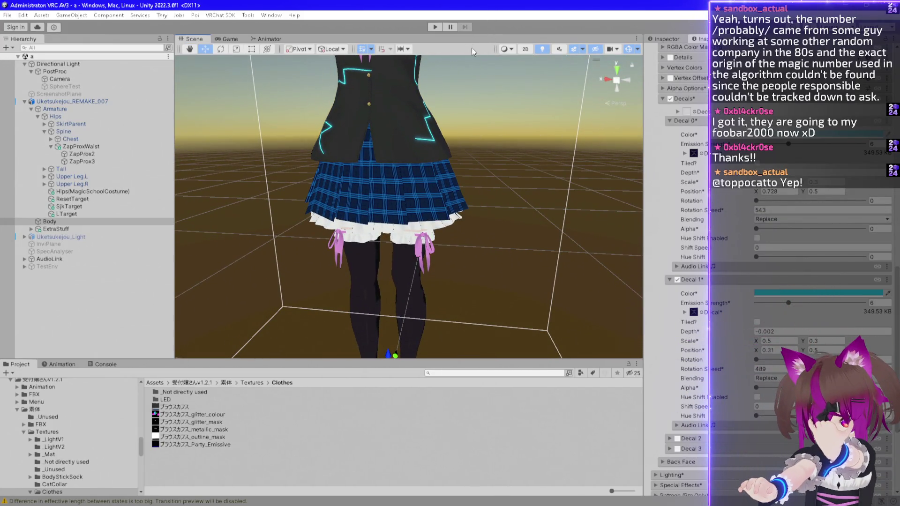
scroll(470, 56, down, 1)
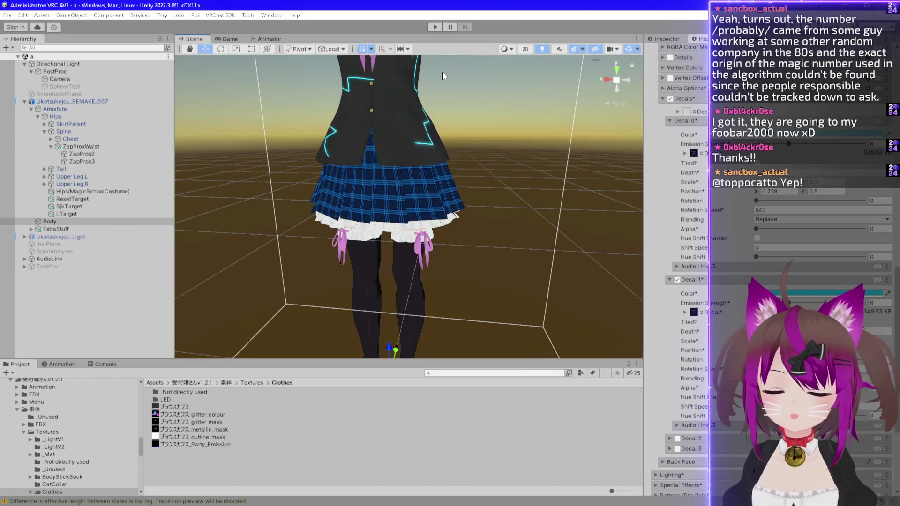
mouse_move(463, 251)
mouse_down()
mouse_move(465, 200)
mouse_move(495, 227)
mouse_move(457, 226)
mouse_up()
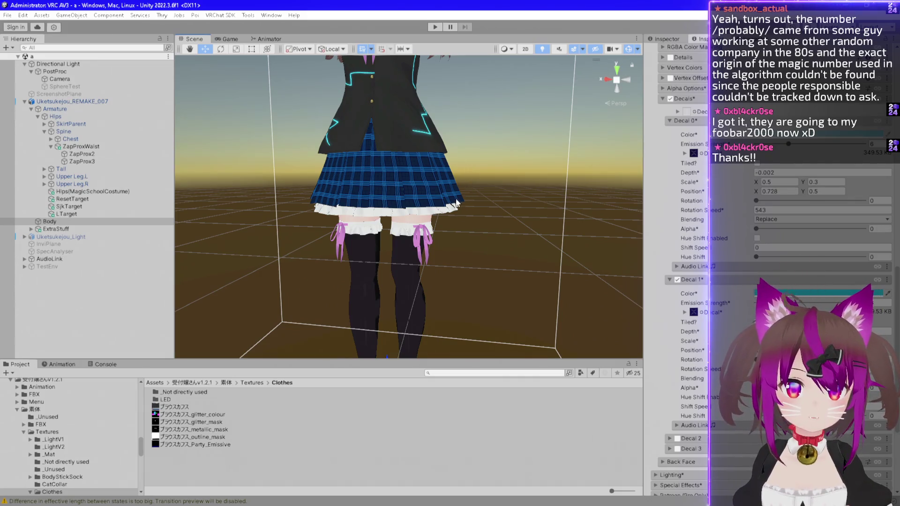
scroll(471, 200, up, 2)
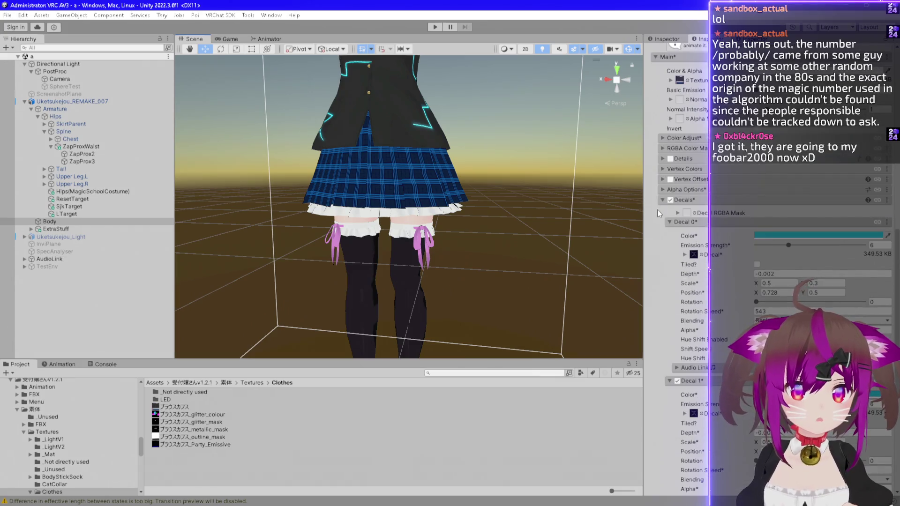
Collapse Mat_Clothes, expand Mat_BodyStickSock_Poi, and unlock its Poiyomi shader
scroll(660, 148, up, 10)
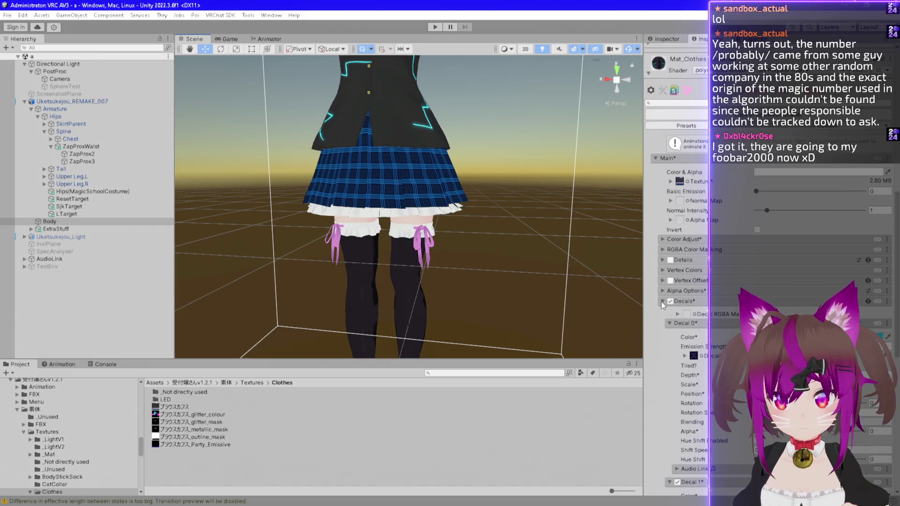
scroll(661, 295, up, 5)
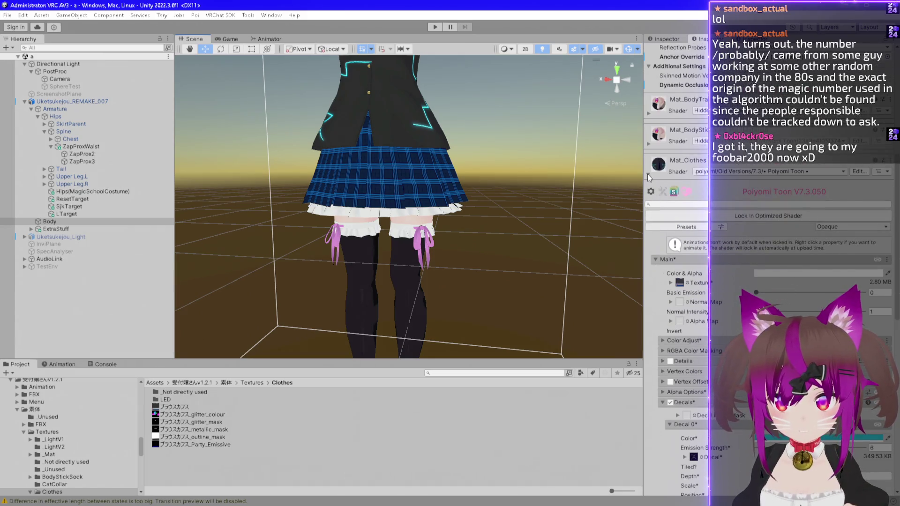
click(648, 174)
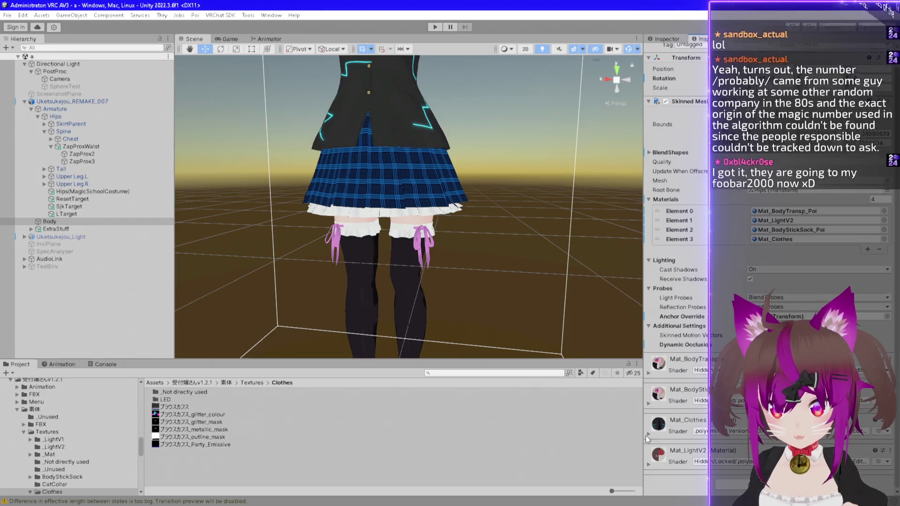
click(649, 402)
scroll(691, 386, down, 10)
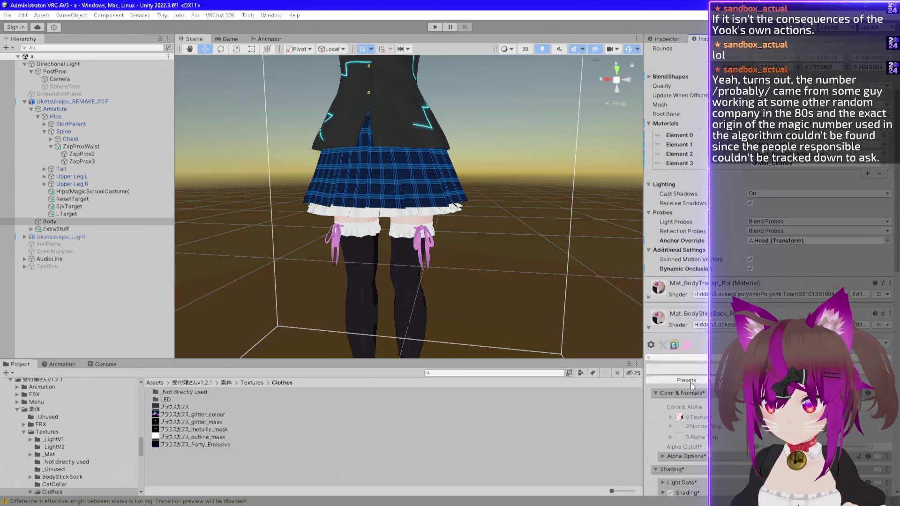
click(746, 270)
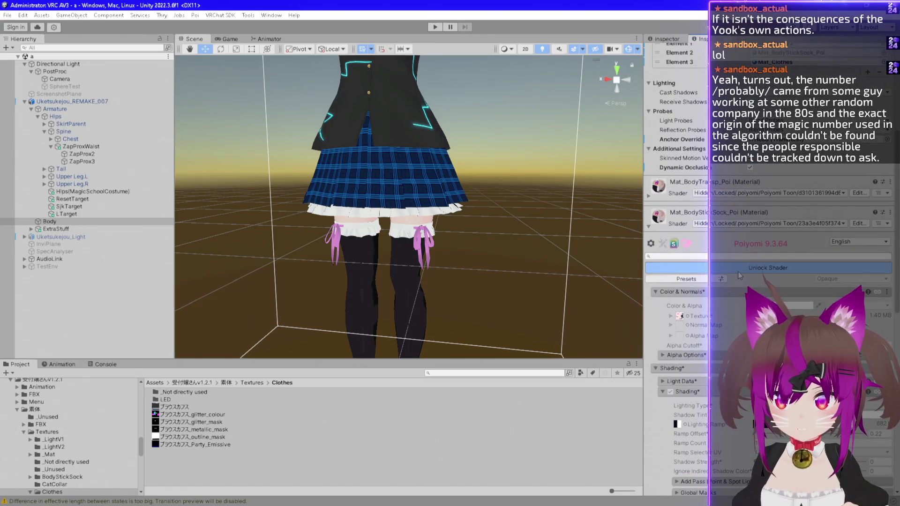
scroll(660, 323, down, 15)
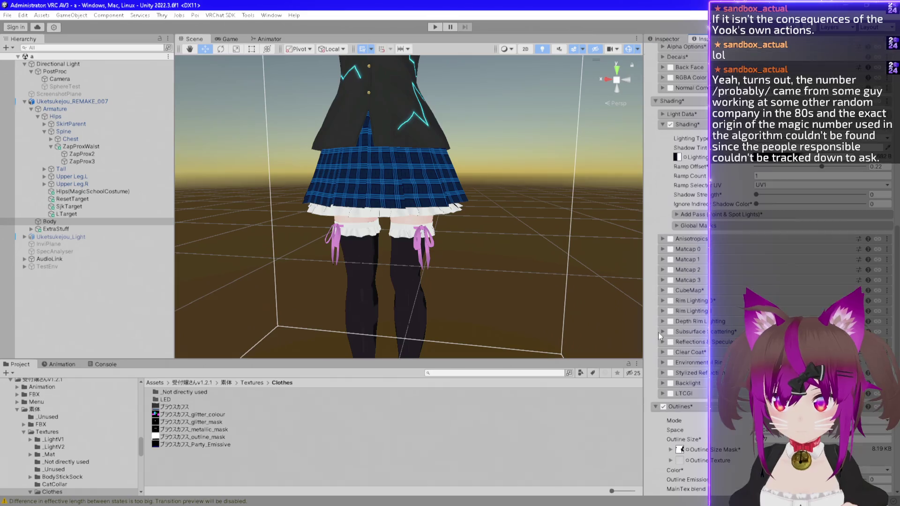
scroll(650, 329, down, 3)
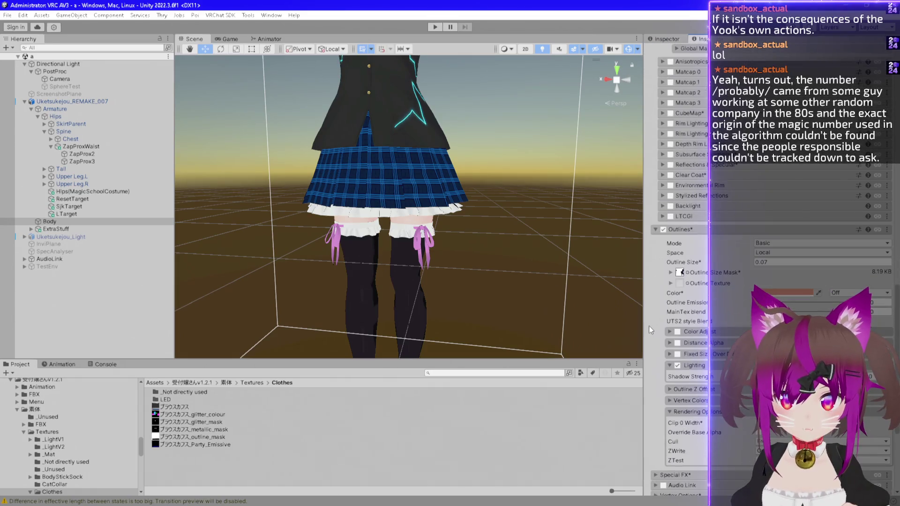
scroll(660, 327, up, 5)
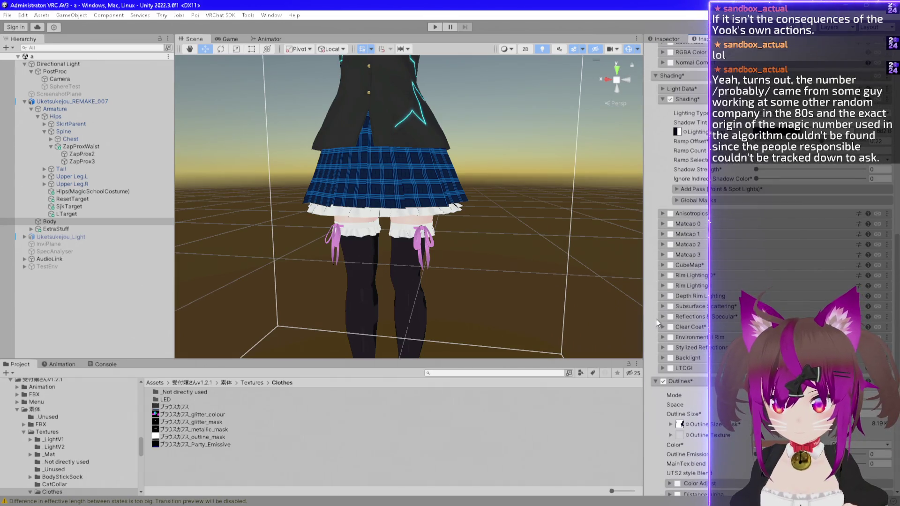
scroll(664, 301, up, 2)
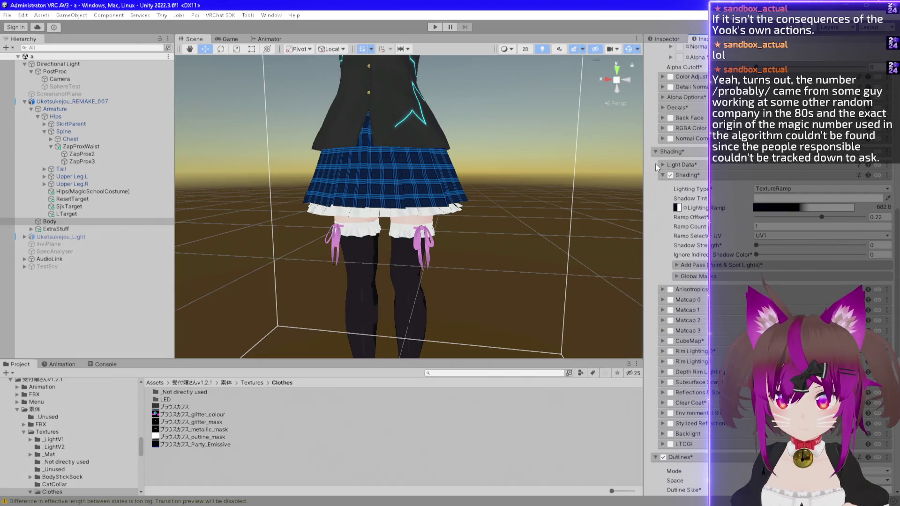
Collapse Shading, expand the sock material's Decals section, and enable Decal 0
click(655, 151)
scroll(653, 160, up, 9)
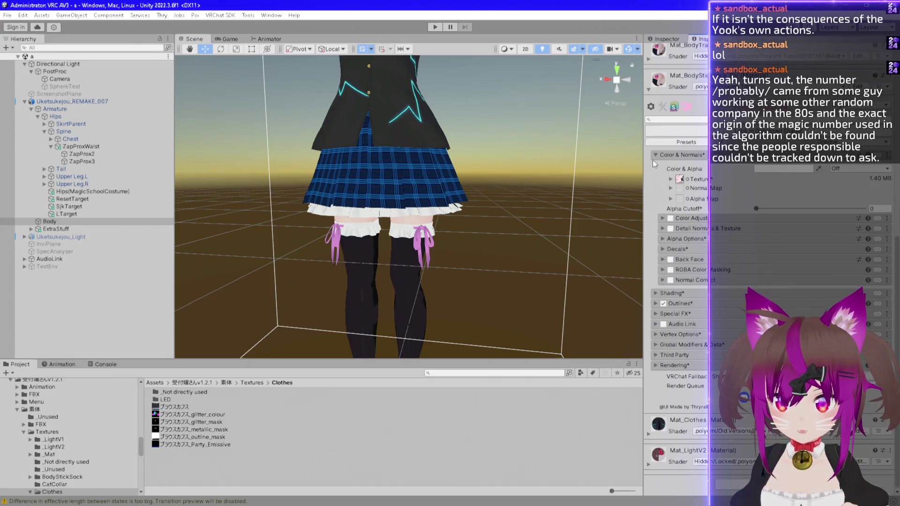
click(662, 248)
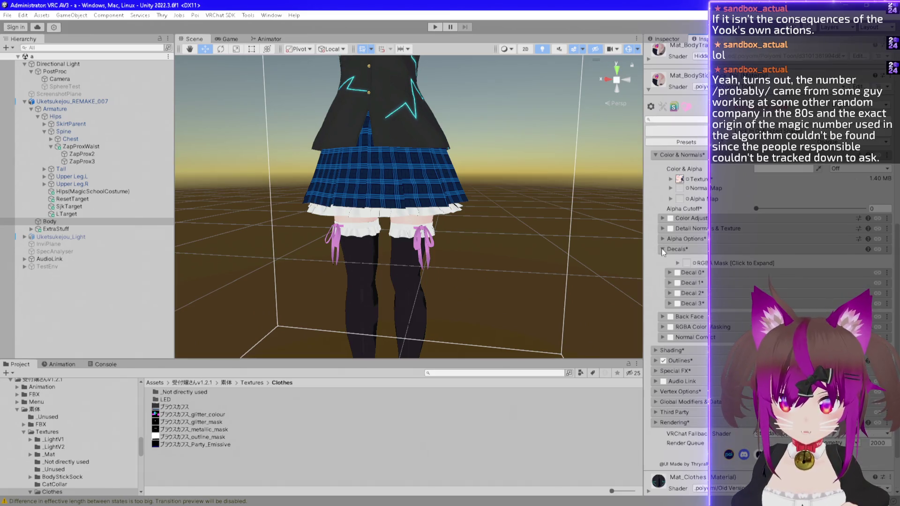
click(678, 273)
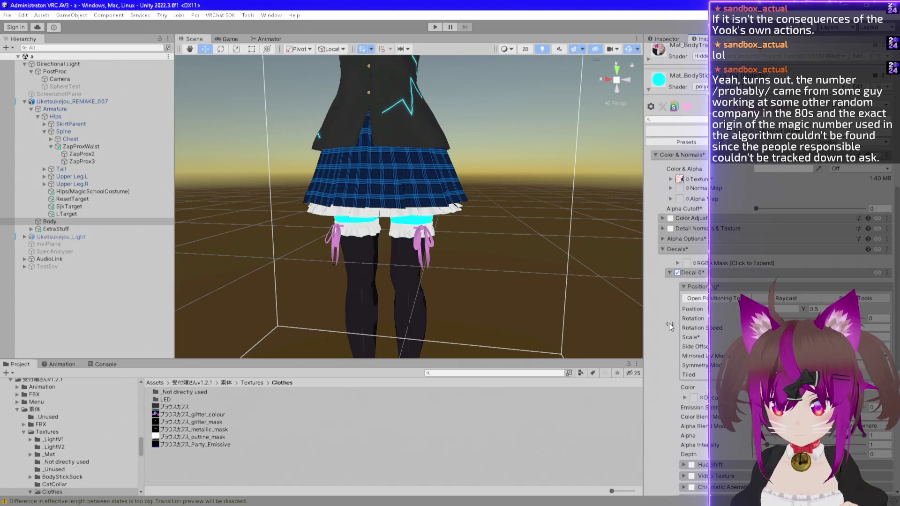
scroll(666, 326, down, 1)
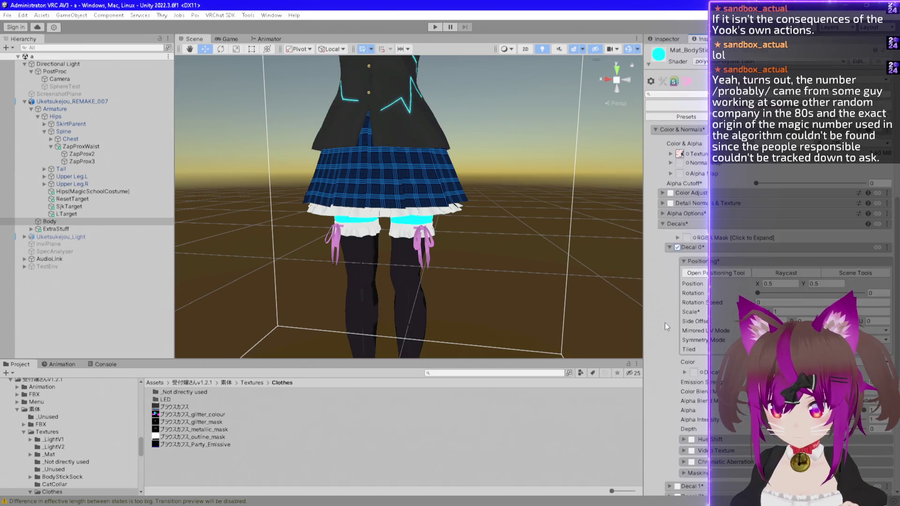
scroll(664, 323, down, 2)
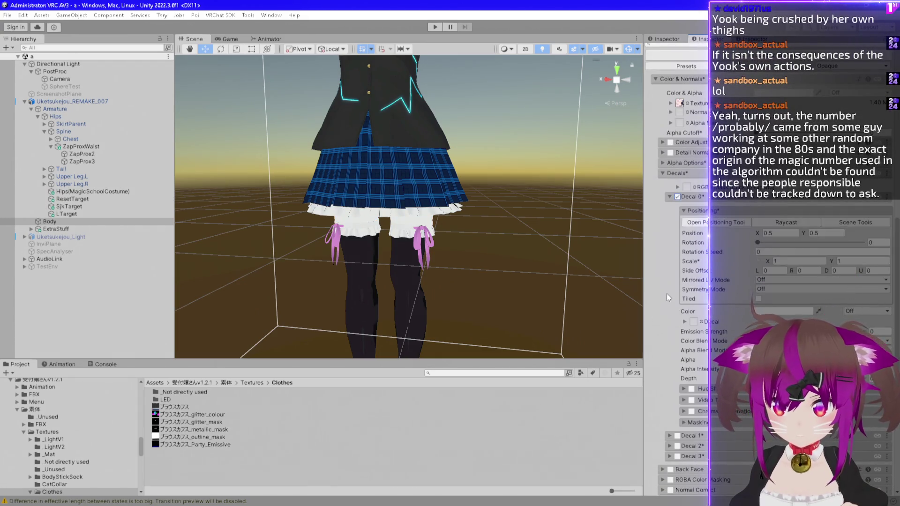
scroll(651, 255, up, 2)
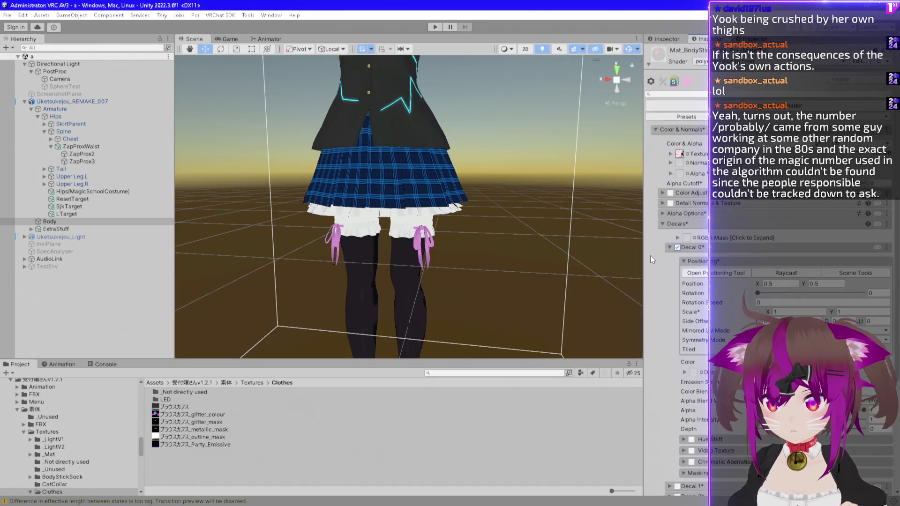
scroll(651, 255, up, 1)
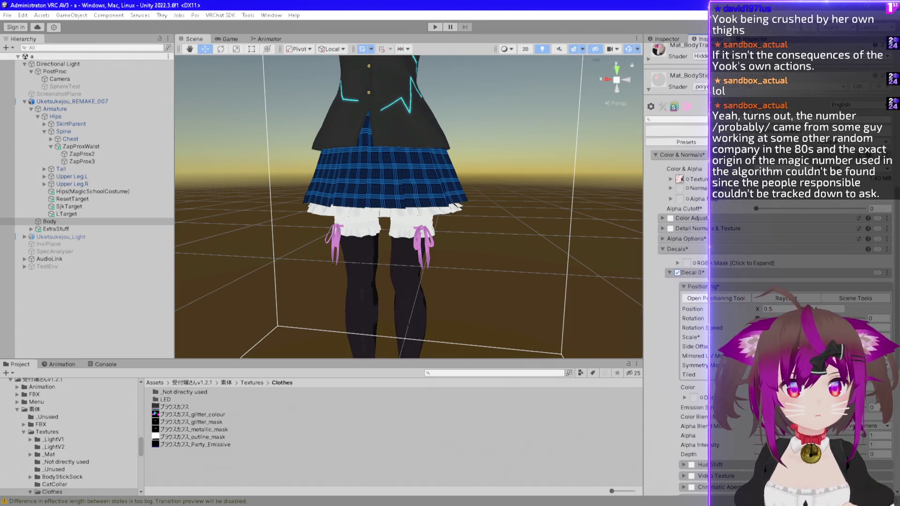
scroll(671, 349, down, 3)
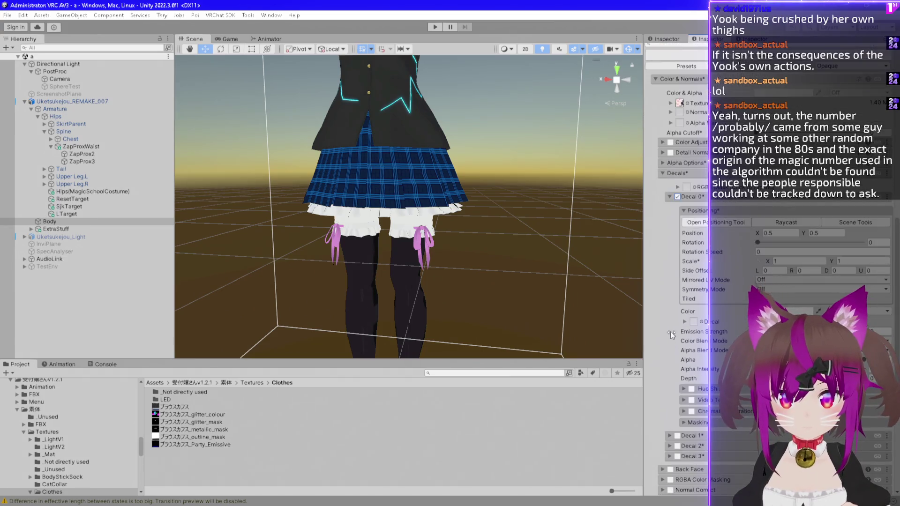
Leave Decal 0's Symmetry Mode Off and toggle Raycast placement on and off
click(774, 289)
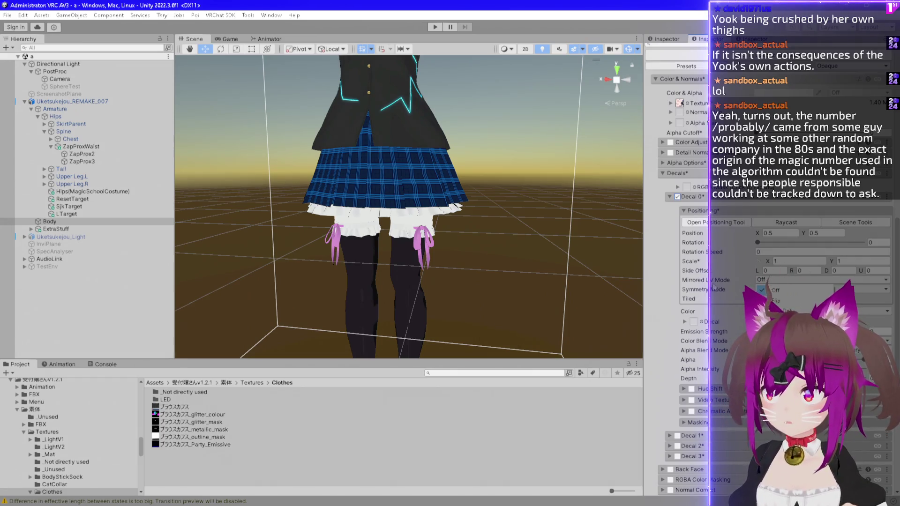
click(711, 284)
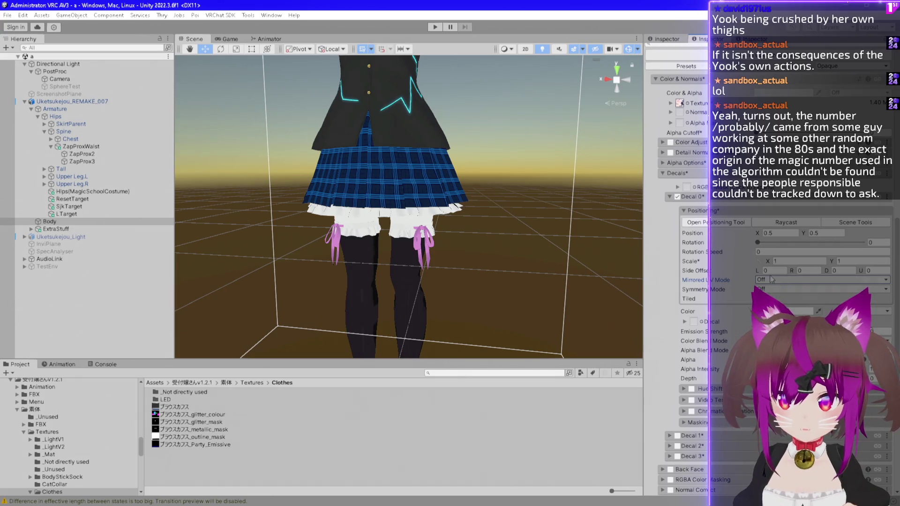
click(784, 290)
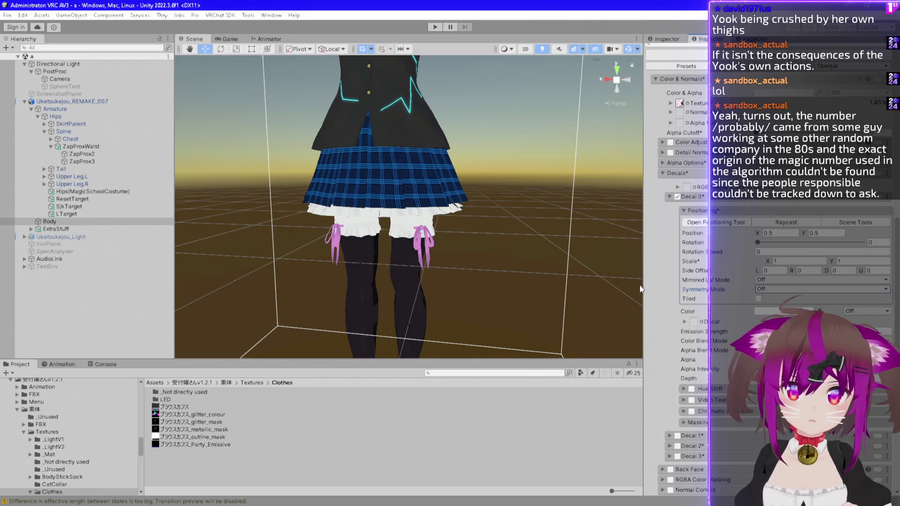
click(775, 228)
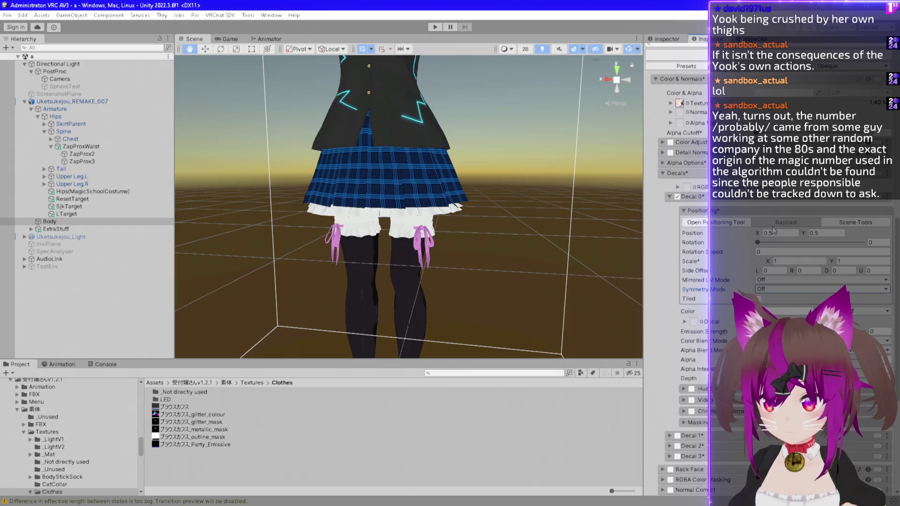
click(776, 224)
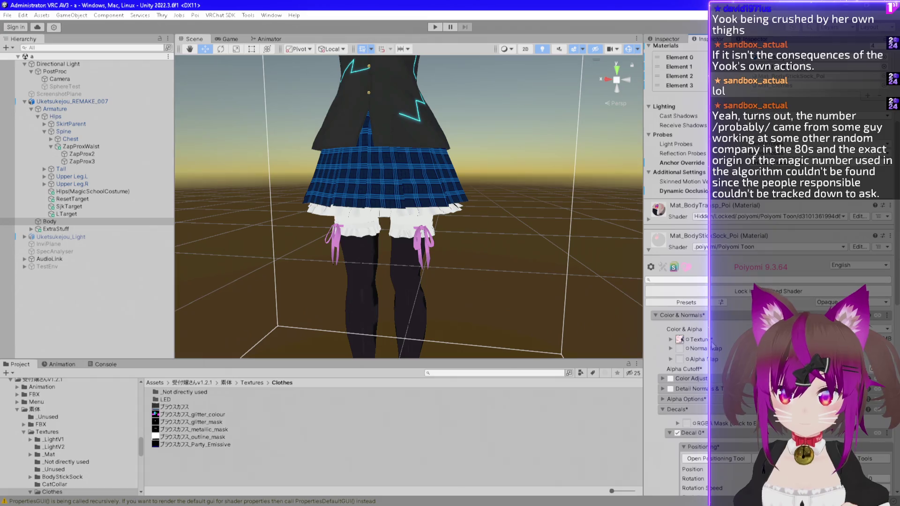
Scroll to the Decals section and briefly open and close the Positioning Tool
scroll(703, 345, down, 6)
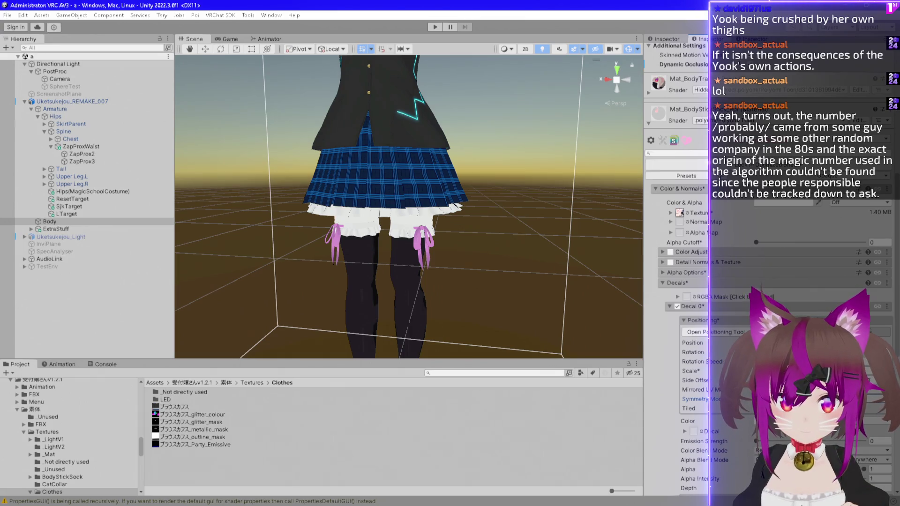
click(722, 332)
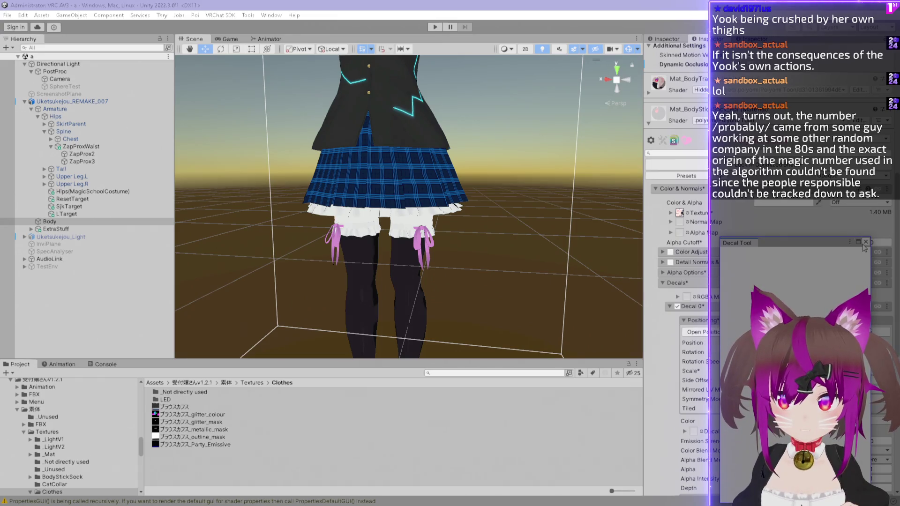
click(866, 243)
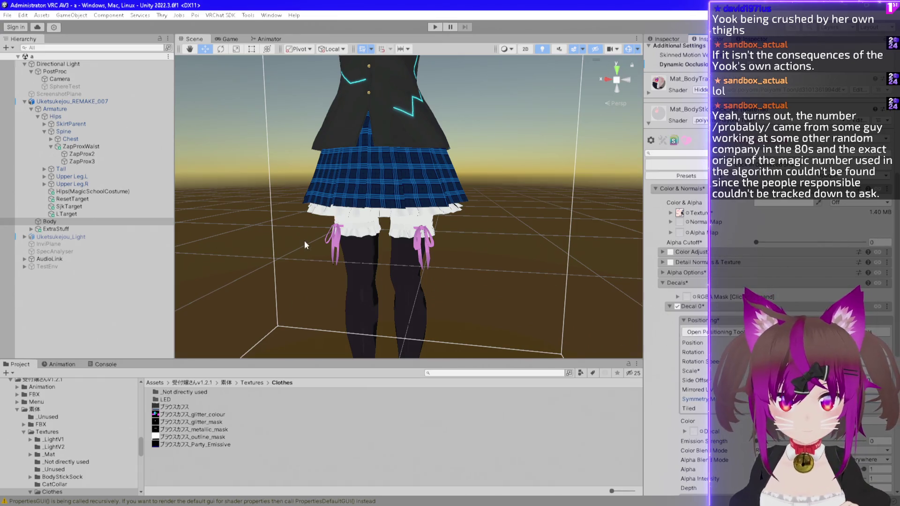
Open the Zap folder and drop a zap texture into Decal 0's texture slot
scroll(75, 432, down, 5)
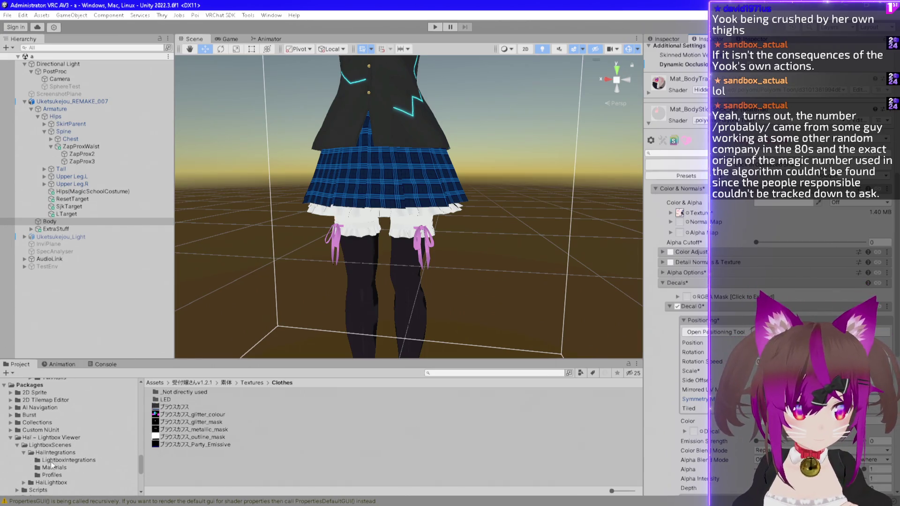
scroll(60, 459, up, 5)
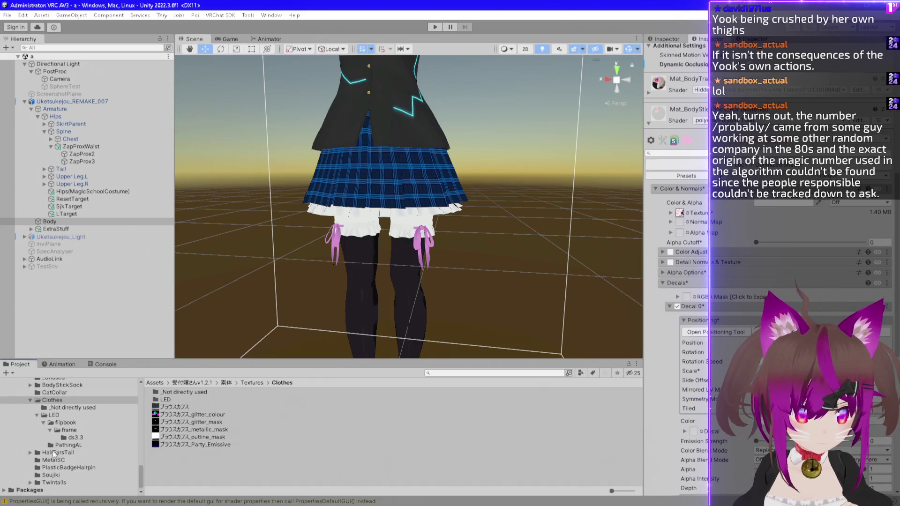
scroll(38, 454, up, 5)
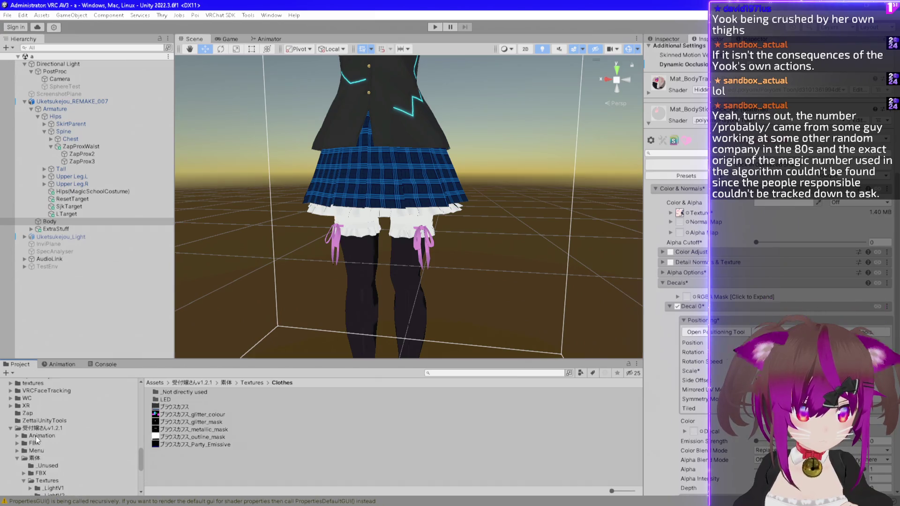
click(10, 457)
click(29, 467)
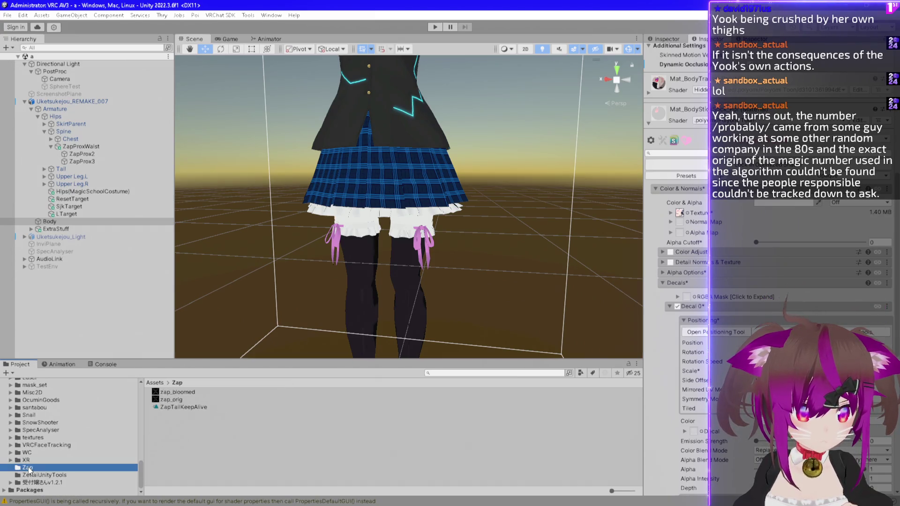
click(797, 399)
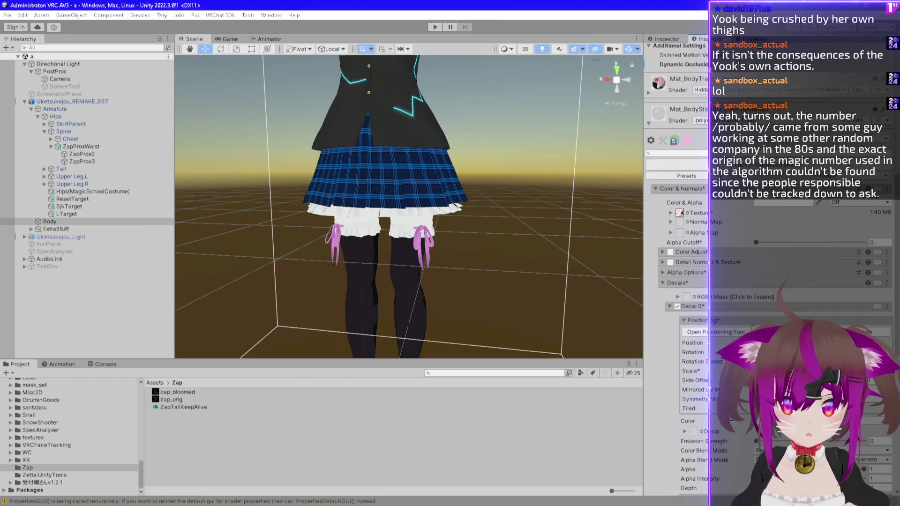
drag(693, 433, 693, 433)
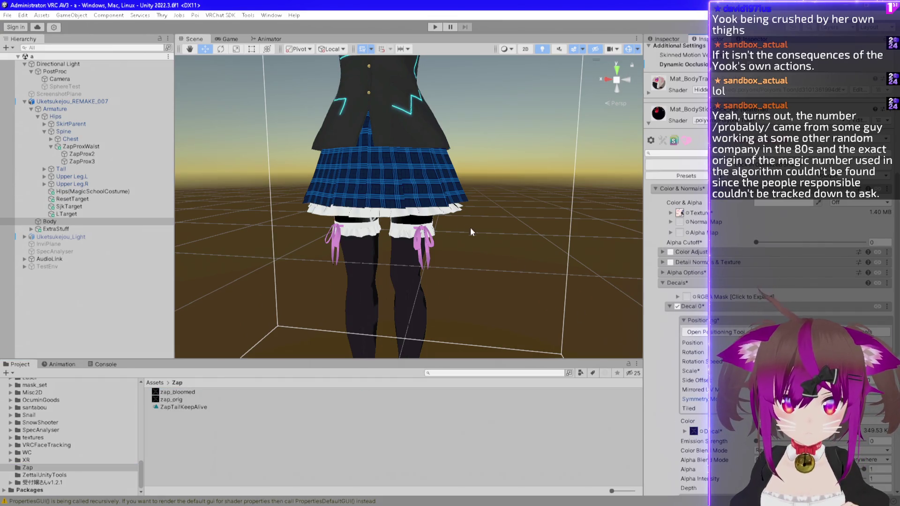
Orbit and zoom the Scene view to inspect the zap decal on the thighs and torso
mouse_move(413, 237)
mouse_down()
mouse_move(324, 157)
mouse_move(423, 246)
mouse_move(548, 211)
mouse_move(432, 240)
mouse_up()
scroll(432, 239, up, 5)
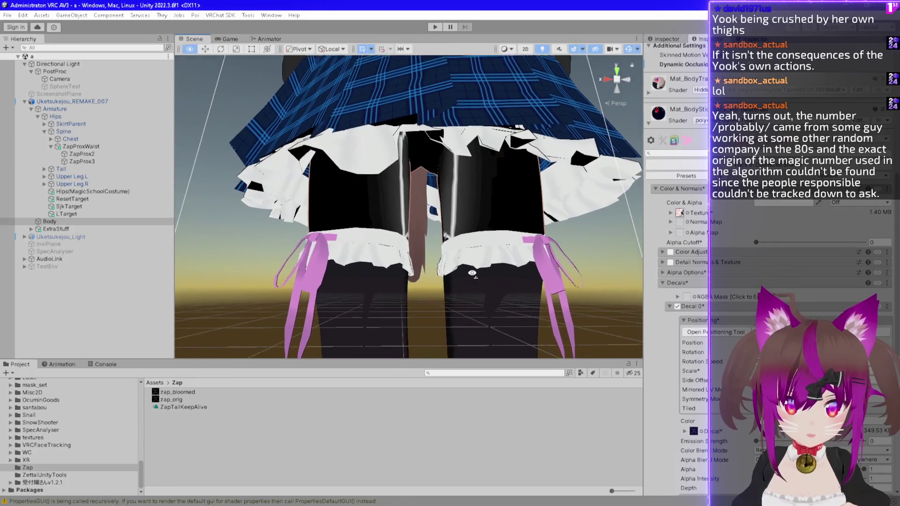
drag(473, 276, 492, 291)
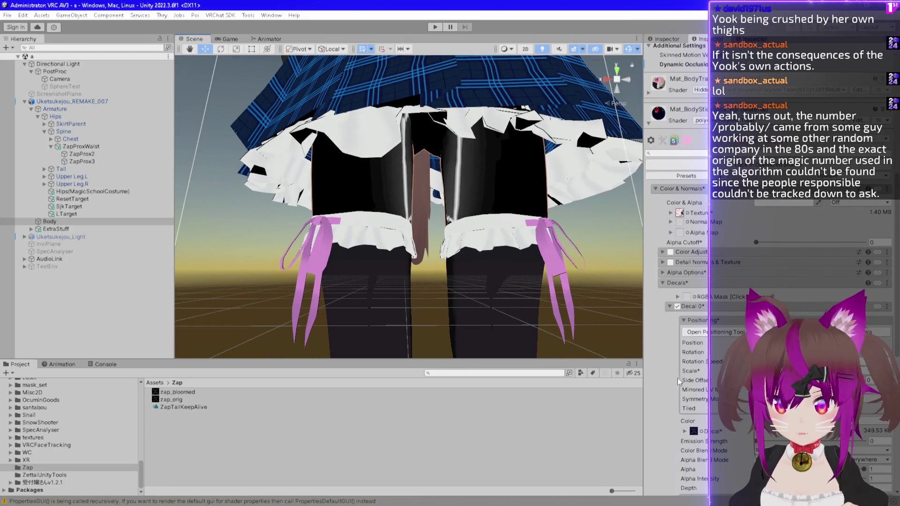
scroll(675, 388, down, 2)
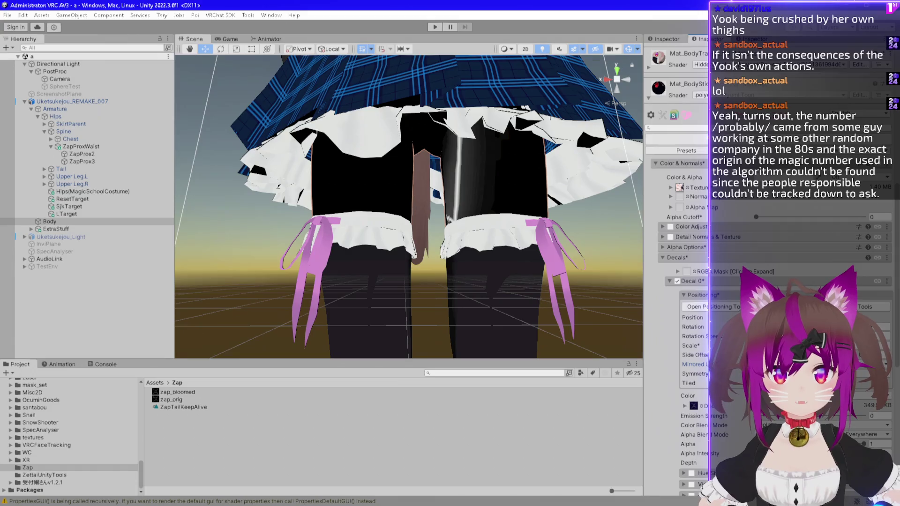
mouse_move(385, 206)
mouse_down()
mouse_move(553, 206)
mouse_move(470, 221)
mouse_up()
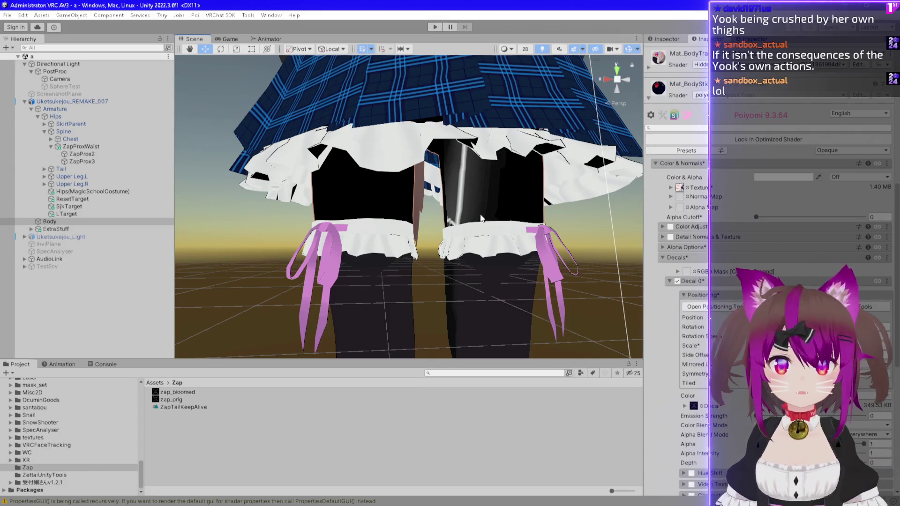
drag(479, 216, 528, 227)
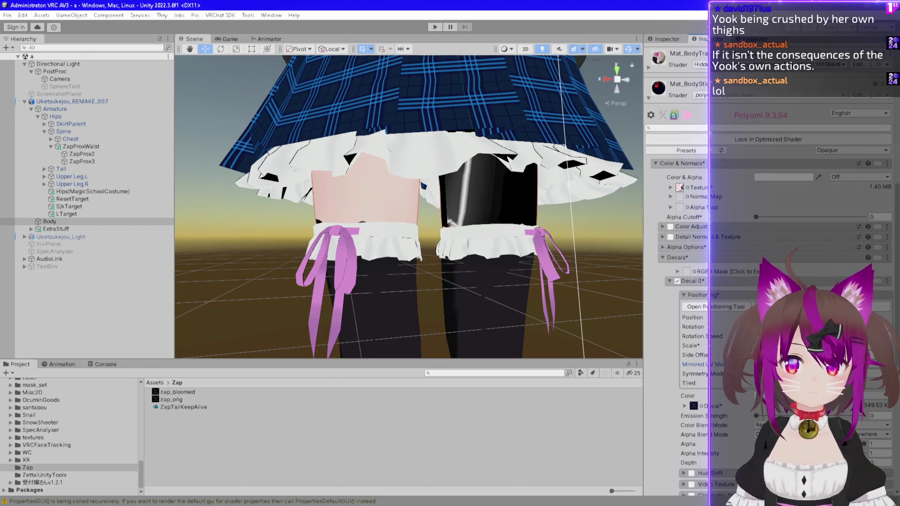
mouse_move(394, 232)
mouse_down()
mouse_move(435, 229)
mouse_move(459, 247)
mouse_up()
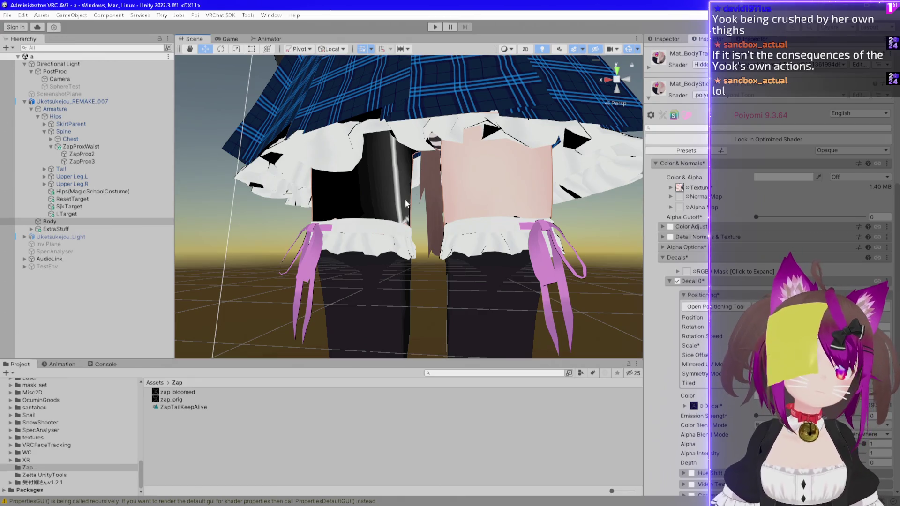
drag(385, 241, 456, 254)
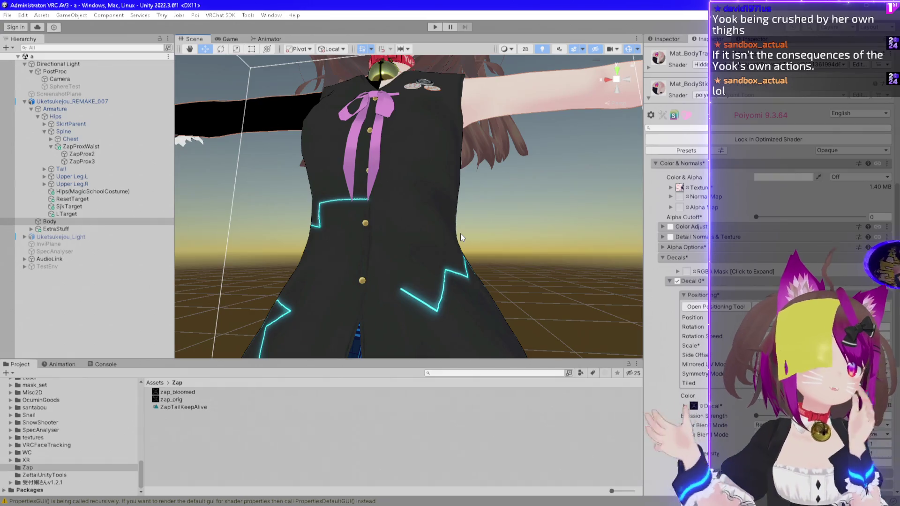
mouse_move(460, 233)
mouse_down()
mouse_move(499, 182)
mouse_move(473, 245)
mouse_move(465, 352)
mouse_up()
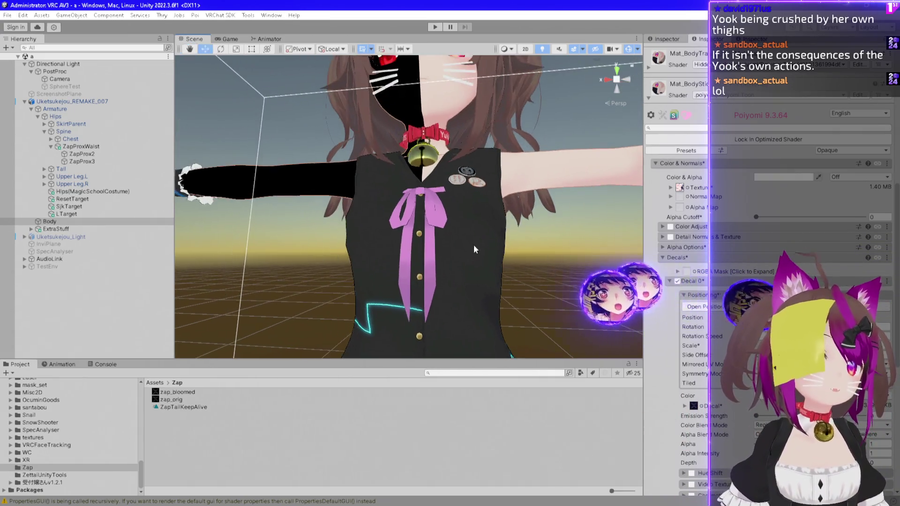
scroll(477, 260, up, 5)
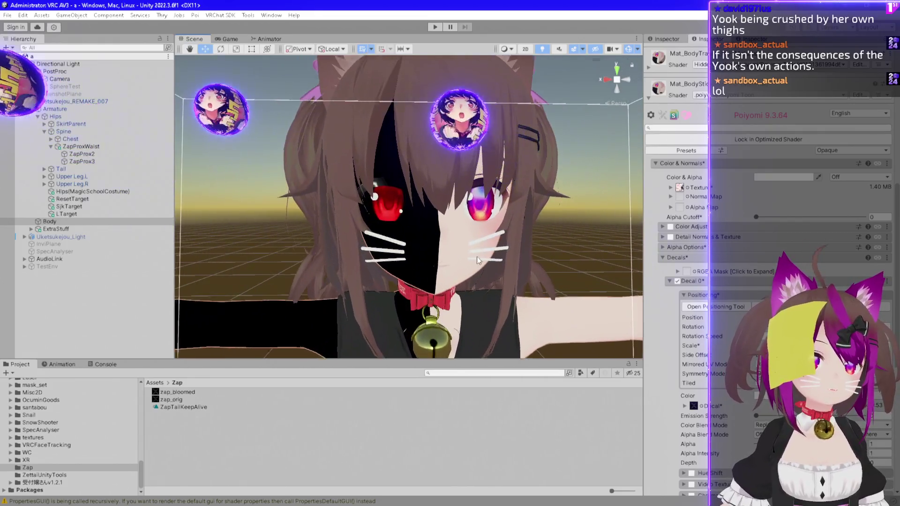
scroll(484, 258, down, 5)
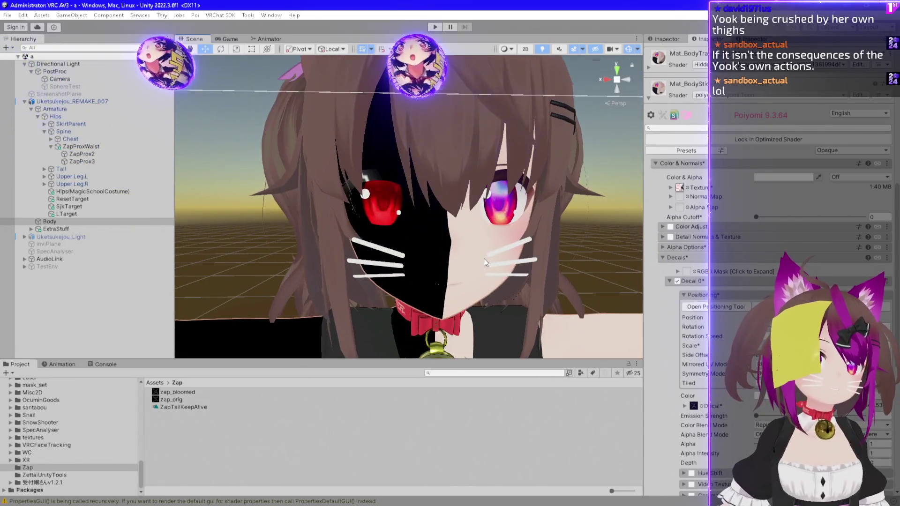
mouse_move(469, 291)
mouse_down()
mouse_move(452, 18)
mouse_move(352, 246)
mouse_move(449, 338)
mouse_move(469, 165)
mouse_up()
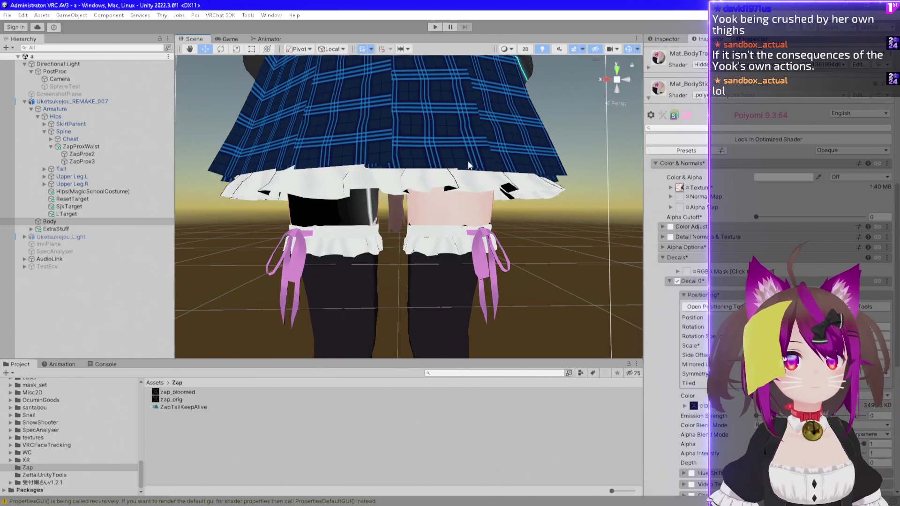
drag(469, 197, 392, 244)
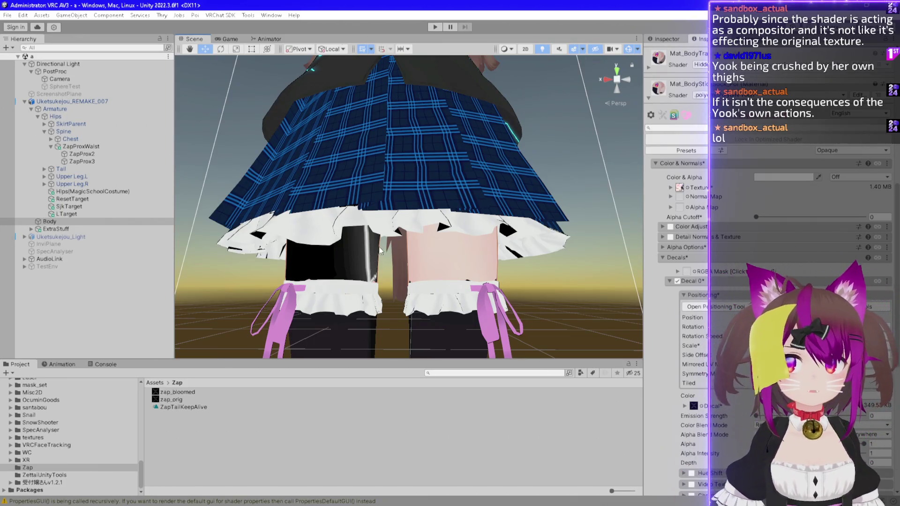
drag(424, 242, 395, 196)
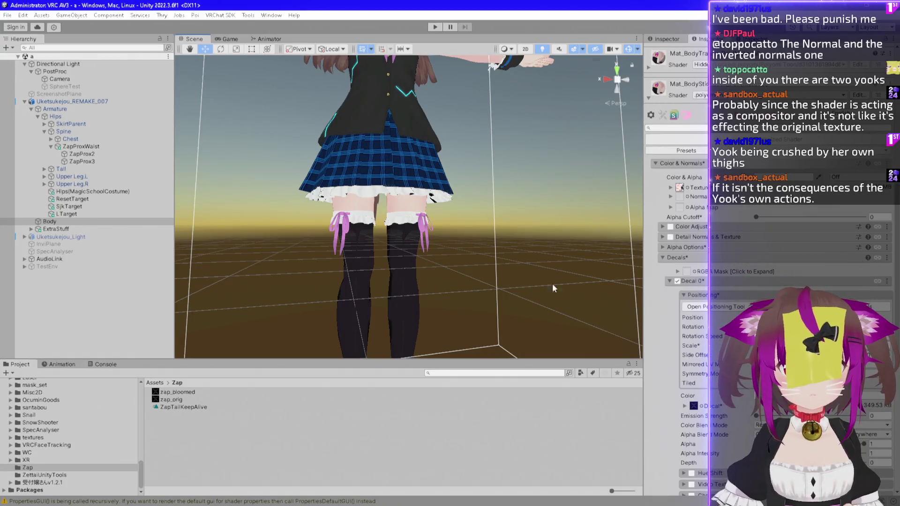
click(724, 307)
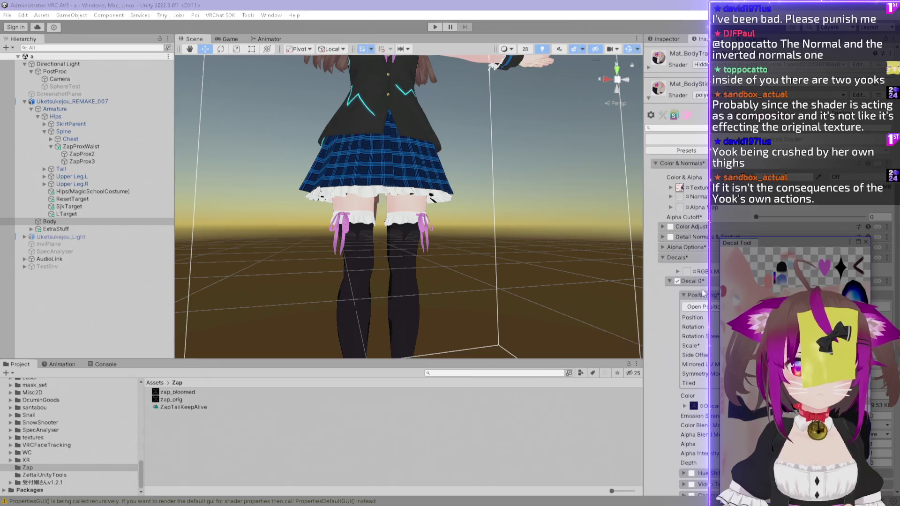
Shrink the zap decal into a narrow, tall patch on the thigh UVs, then close the Decal Tool
mouse_move(766, 245)
mouse_down()
mouse_move(632, 186)
mouse_move(576, 176)
mouse_up()
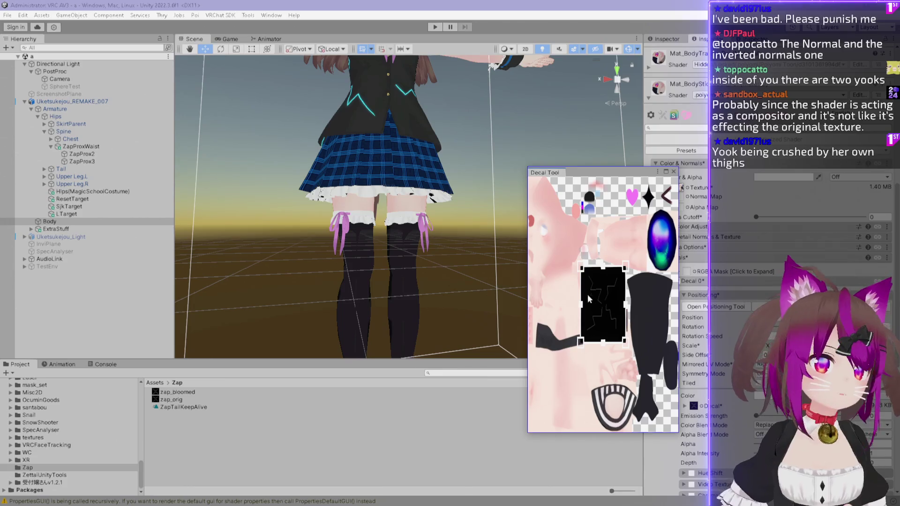
mouse_move(625, 269)
mouse_down()
mouse_move(622, 307)
mouse_move(612, 304)
mouse_move(599, 323)
mouse_move(651, 324)
mouse_move(646, 291)
mouse_up()
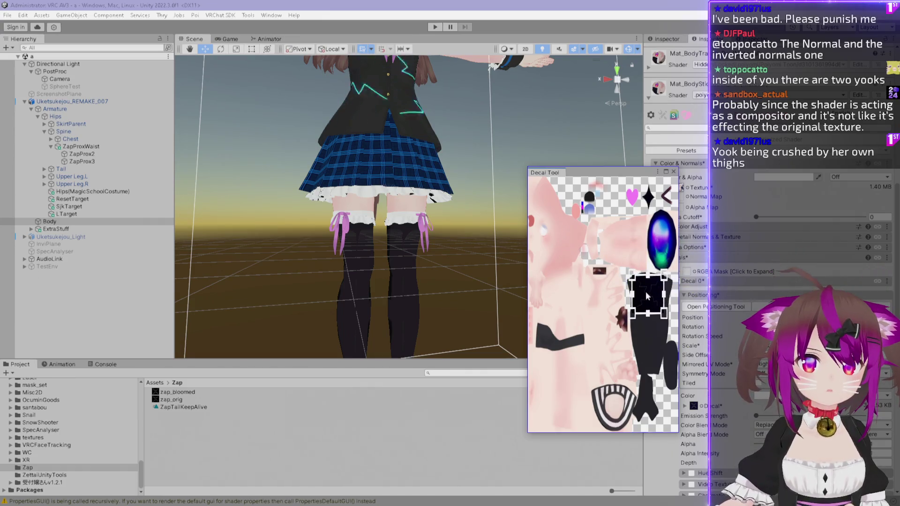
mouse_move(305, 197)
mouse_down()
mouse_move(284, 196)
mouse_move(408, 215)
mouse_up()
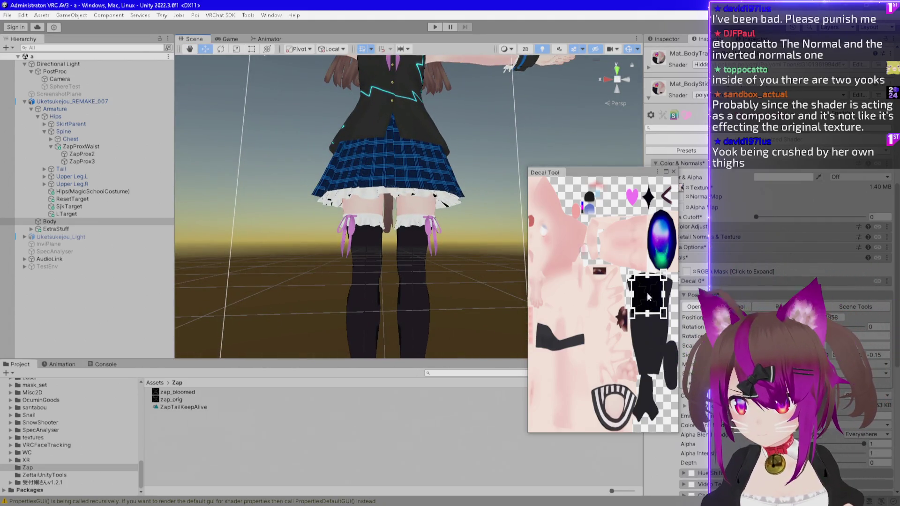
mouse_move(645, 297)
mouse_down()
mouse_move(592, 314)
mouse_move(540, 358)
mouse_move(543, 400)
mouse_move(587, 336)
mouse_move(576, 249)
mouse_move(610, 280)
mouse_move(569, 290)
mouse_move(584, 282)
mouse_move(604, 234)
mouse_up()
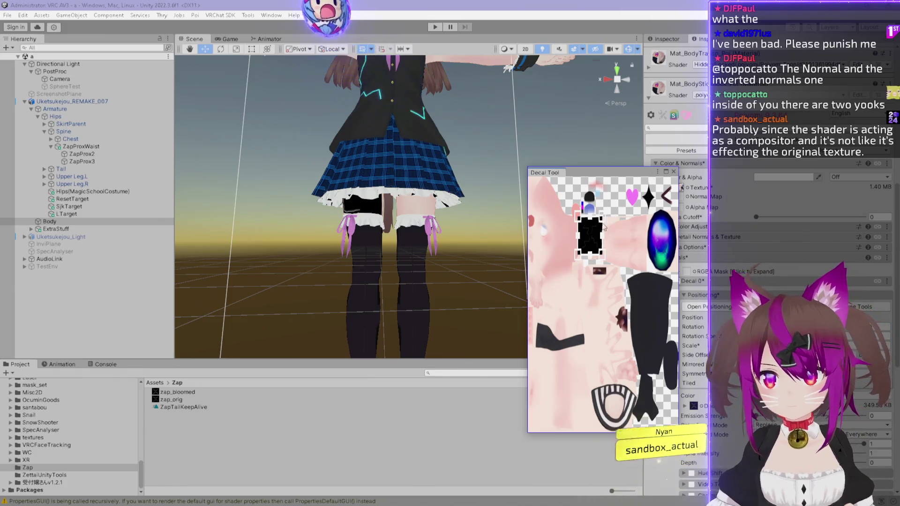
drag(609, 219, 600, 209)
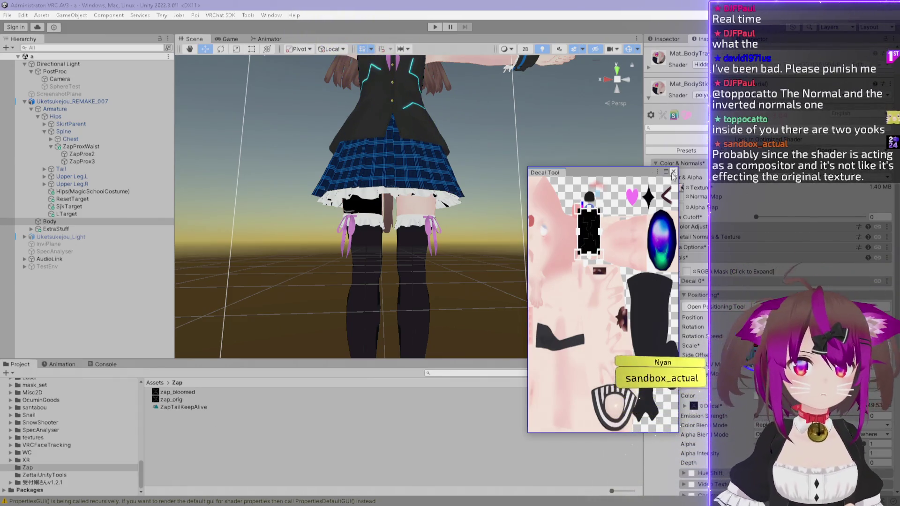
click(674, 171)
scroll(332, 212, up, 2)
scroll(375, 231, down, 5)
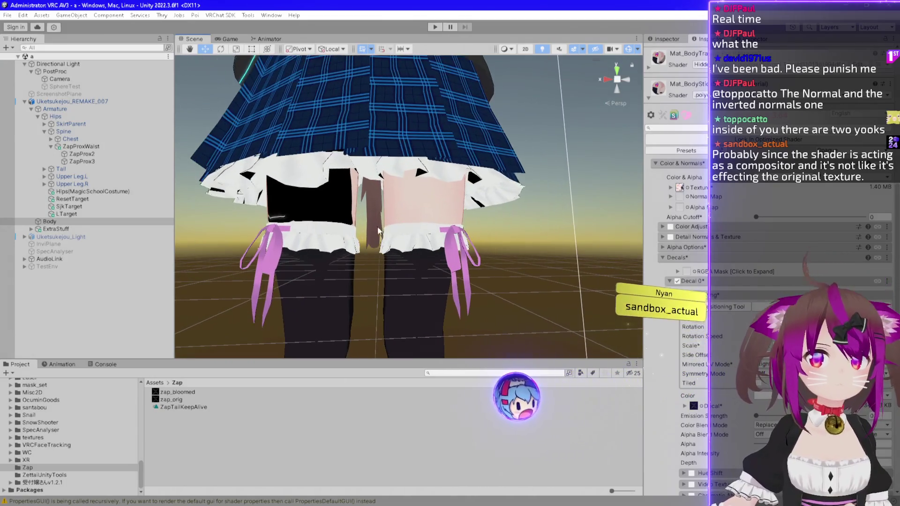
Move the zap decal onto the avatar's lower back in the Decal Tool
mouse_move(406, 230)
mouse_down()
mouse_move(615, 181)
mouse_move(575, 183)
mouse_up()
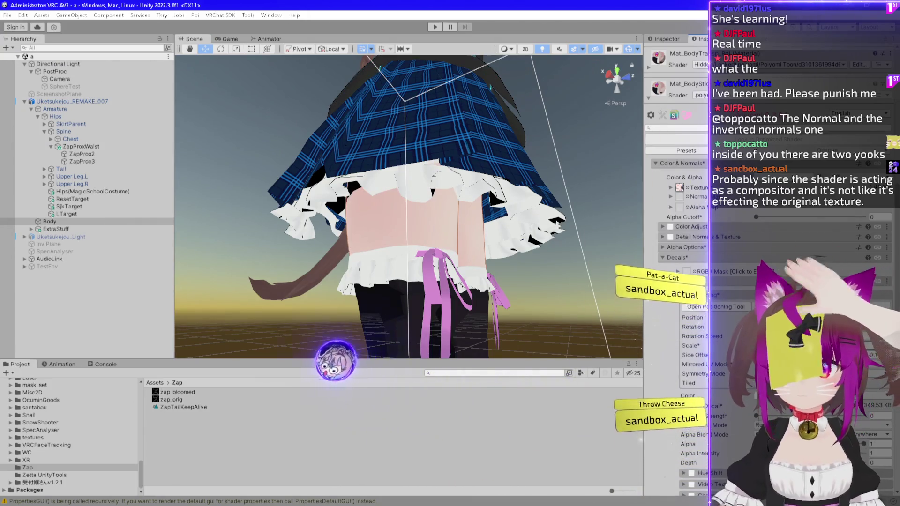
click(694, 307)
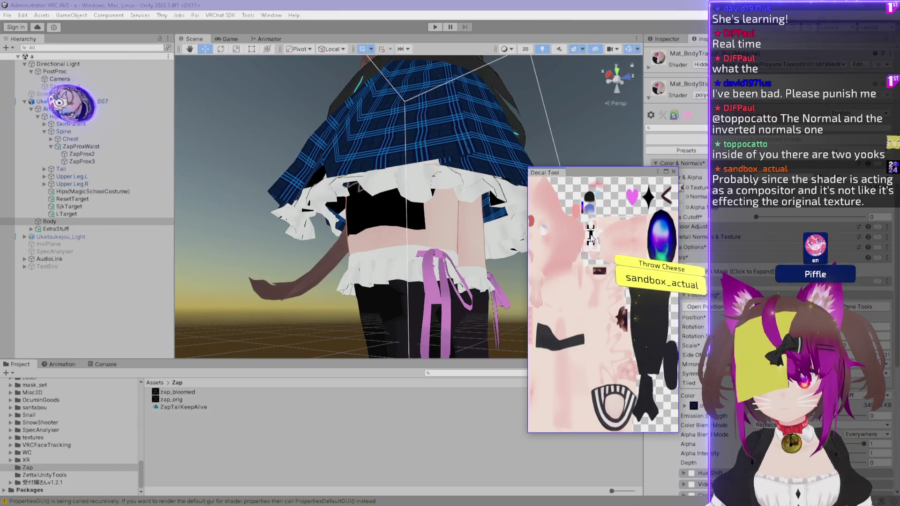
drag(589, 236, 595, 245)
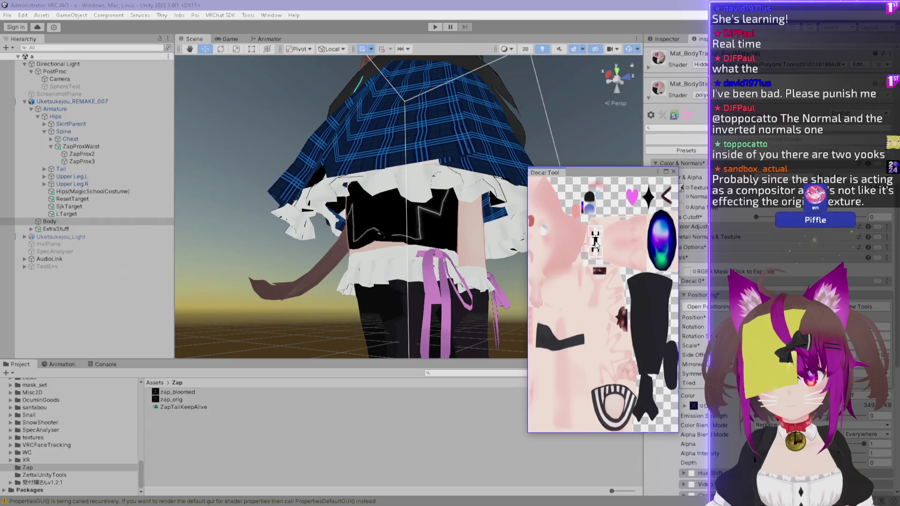
click(674, 172)
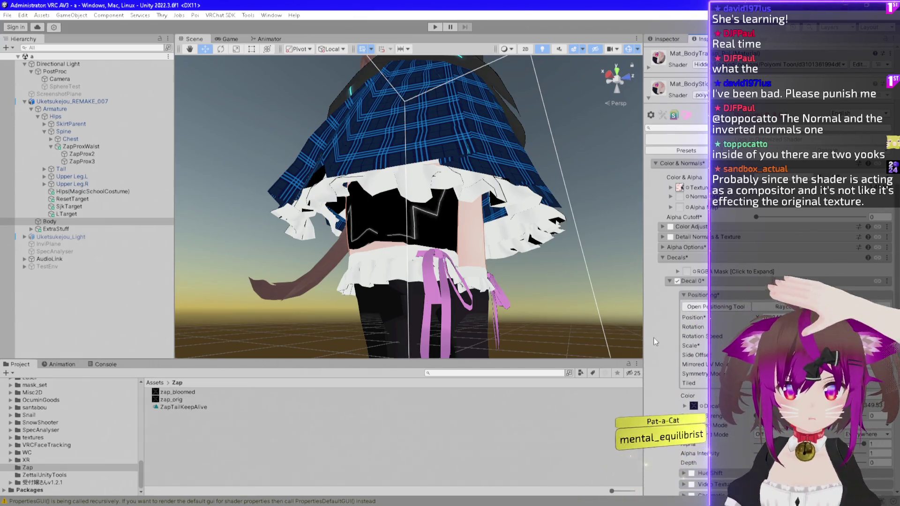
Set Decal 0 Alpha to 0 to hide the decal's black background
scroll(654, 338, down, 3)
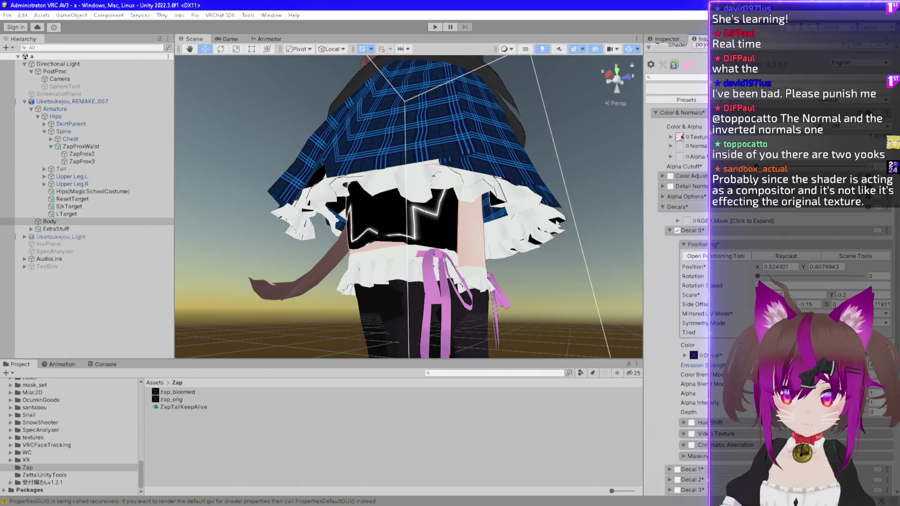
drag(750, 396, 714, 395)
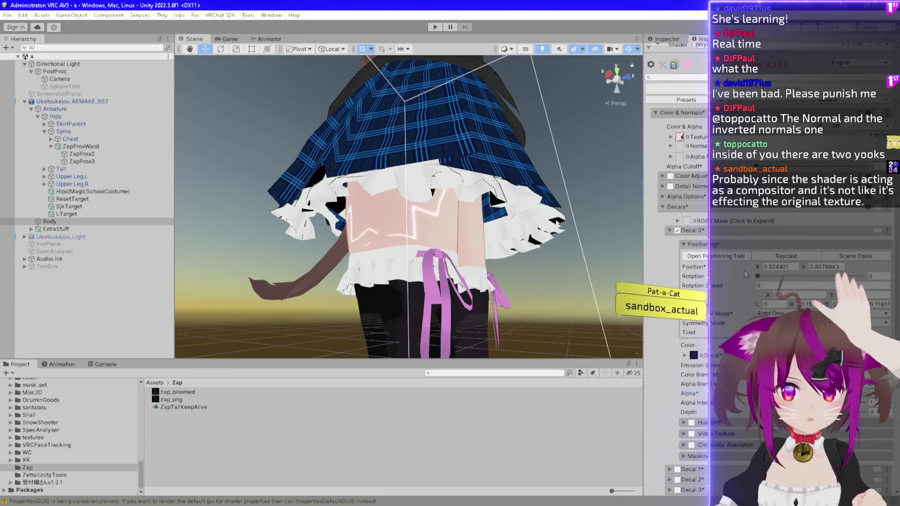
scroll(661, 359, down, 10)
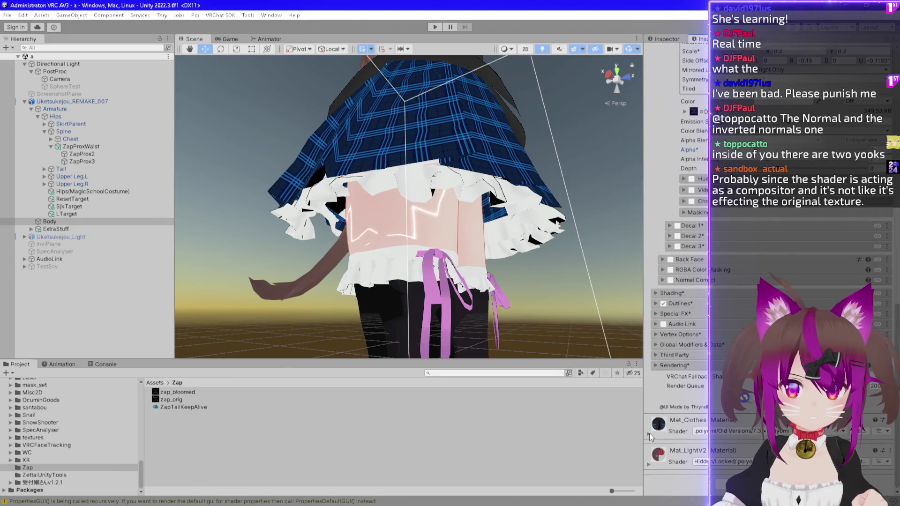
Expand Mat_Clothes, uncheck its Decal 1, and switch to the Move tool with W
click(649, 436)
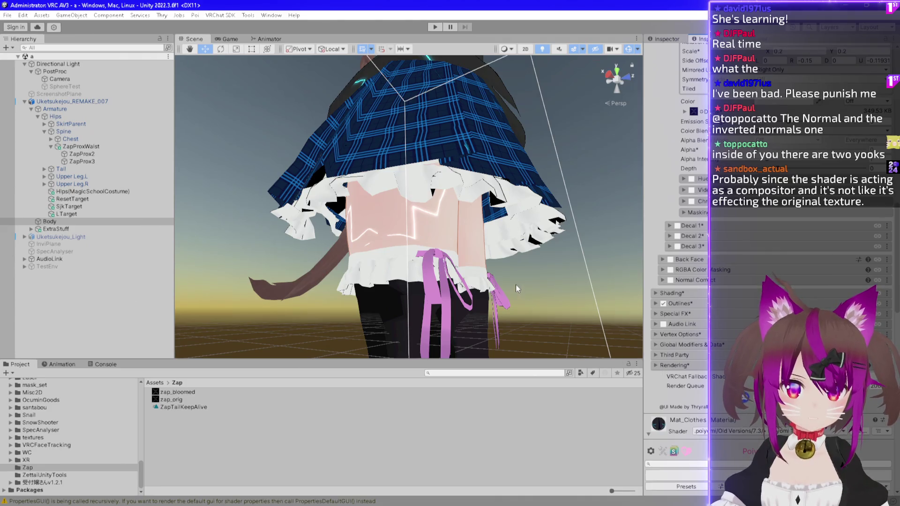
scroll(658, 381, down, 13)
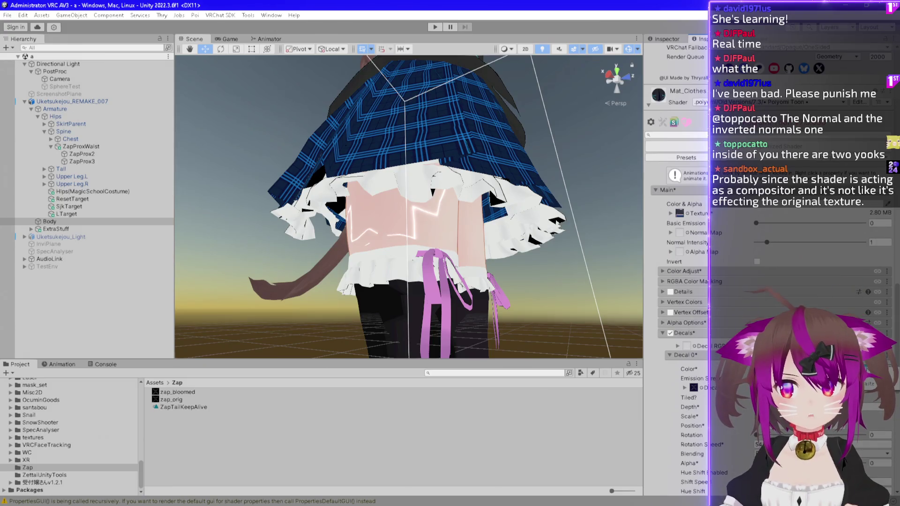
scroll(653, 286, down, 6)
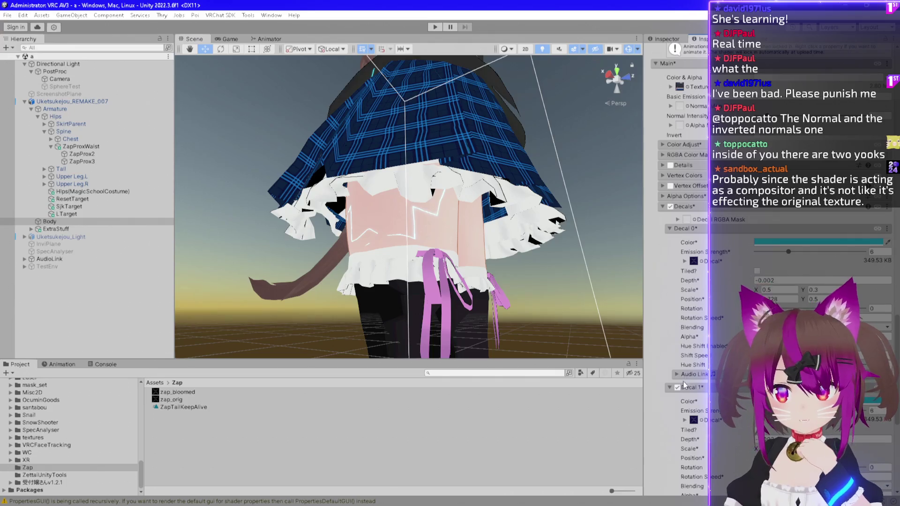
click(678, 388)
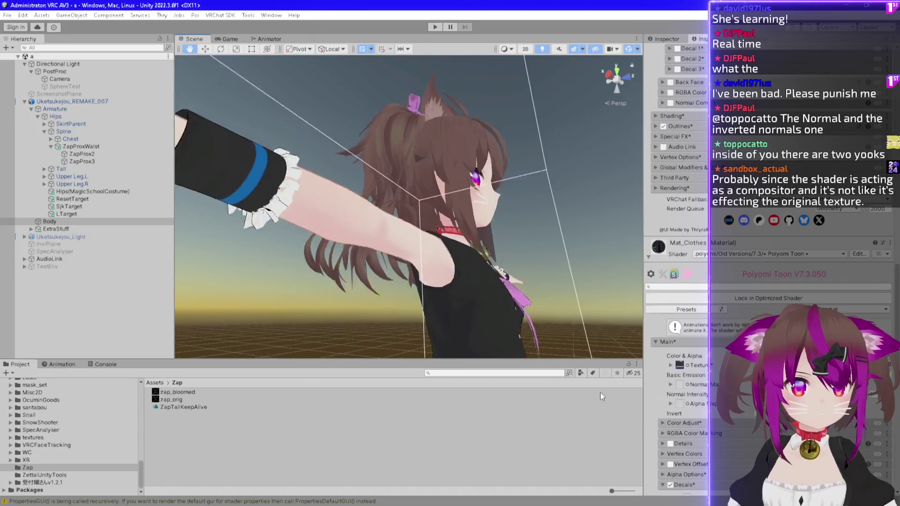
key(w)
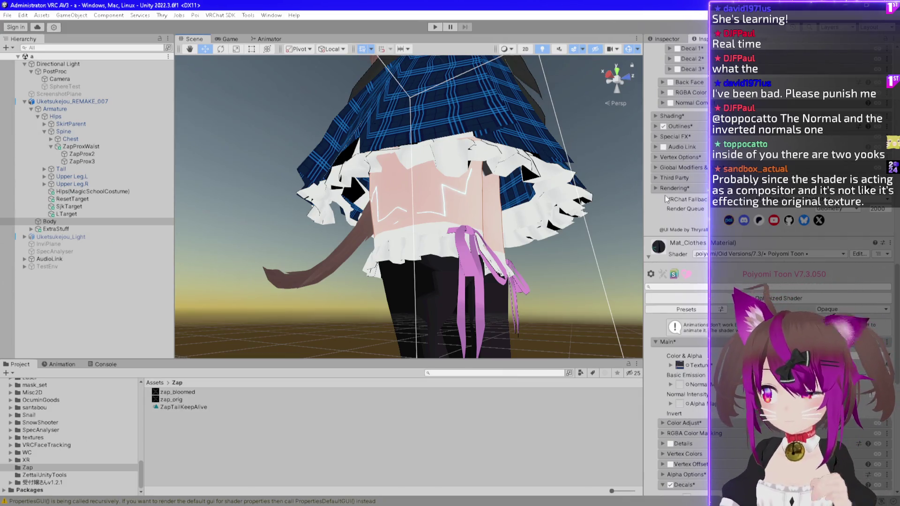
scroll(678, 244, down, 10)
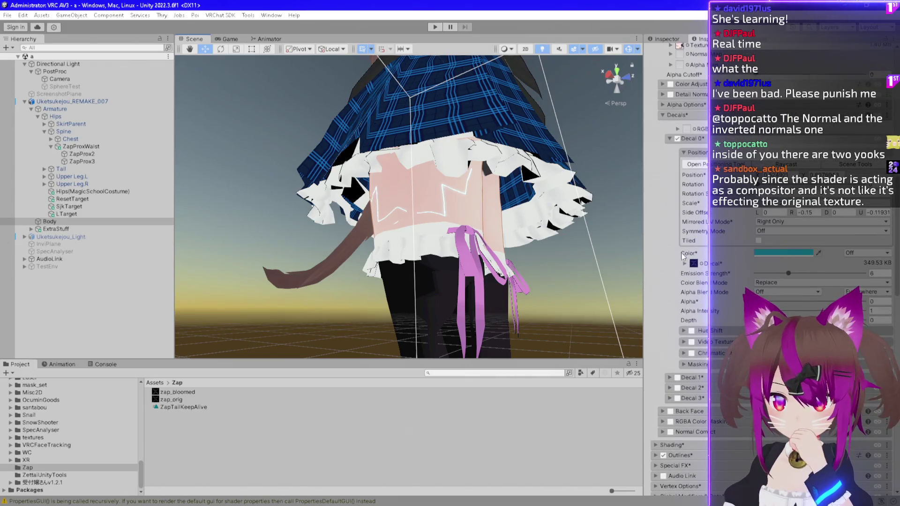
drag(529, 208, 360, 220)
scroll(359, 217, up, 3)
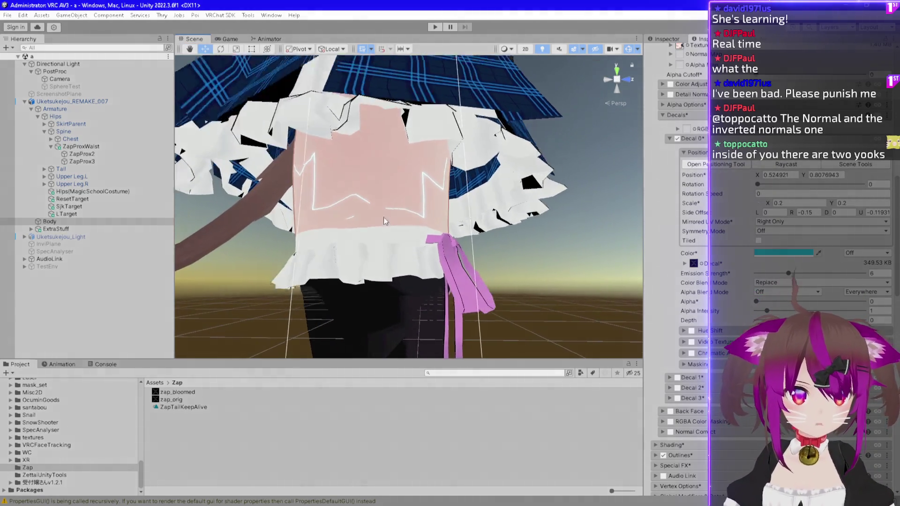
scroll(356, 224, up, 2)
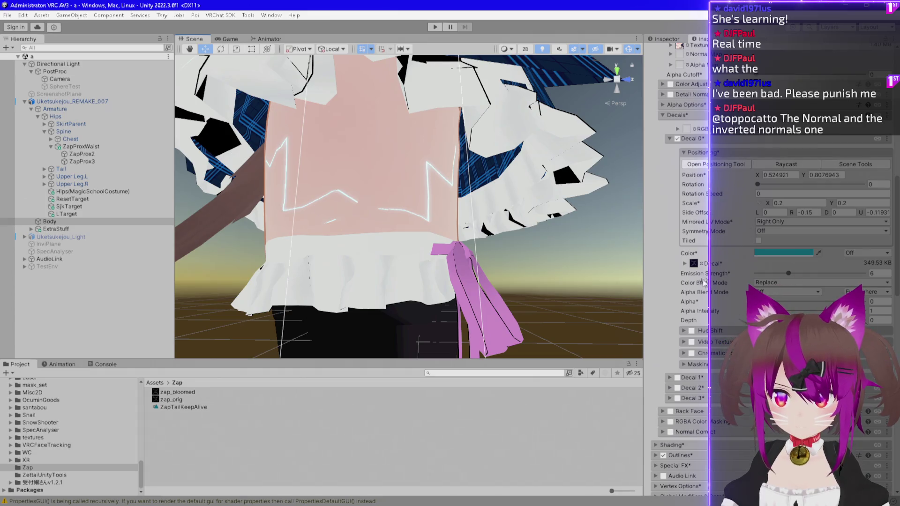
mouse_move(758, 185)
mouse_down()
mouse_move(787, 193)
mouse_move(797, 182)
mouse_move(755, 180)
mouse_move(838, 186)
mouse_move(771, 184)
mouse_up()
mouse_move(469, 211)
mouse_down()
mouse_move(461, 305)
mouse_move(393, 207)
mouse_up()
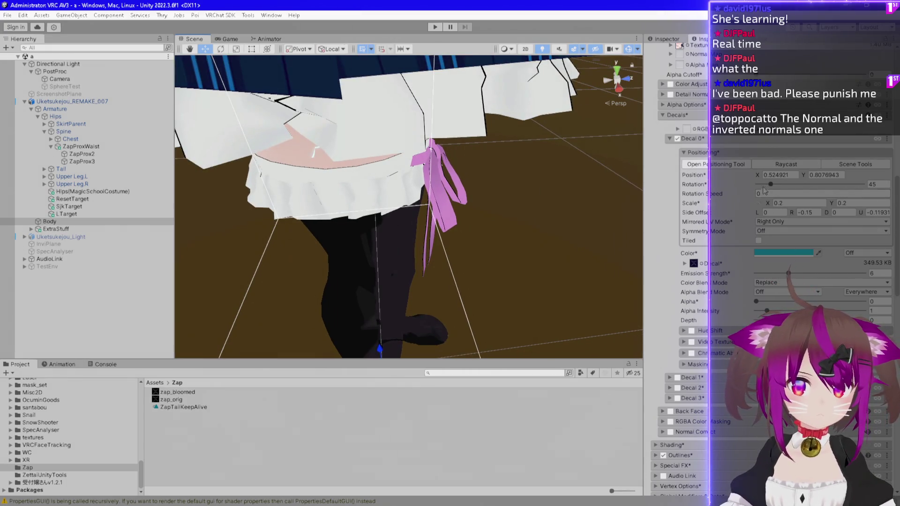
drag(814, 185, 776, 184)
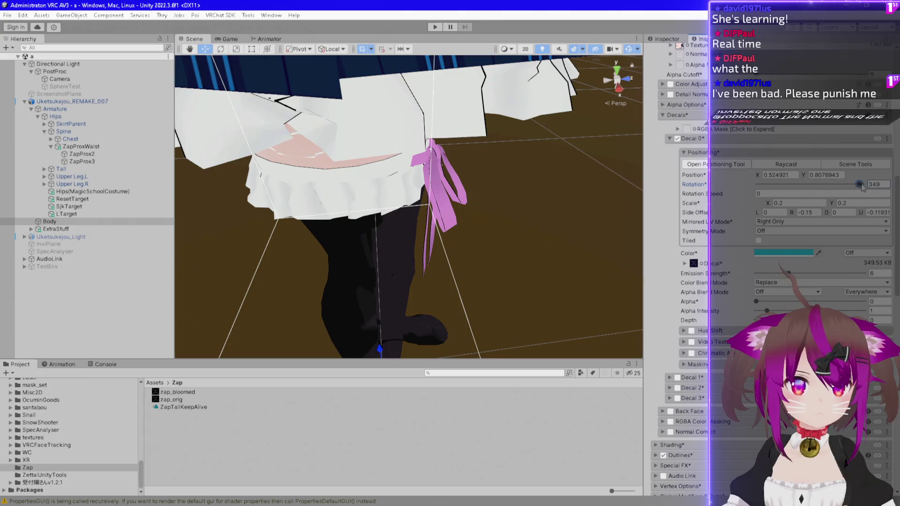
mouse_move(547, 201)
mouse_down()
mouse_move(445, 131)
mouse_move(304, 13)
mouse_move(422, 94)
mouse_move(563, 141)
mouse_move(837, 167)
mouse_up()
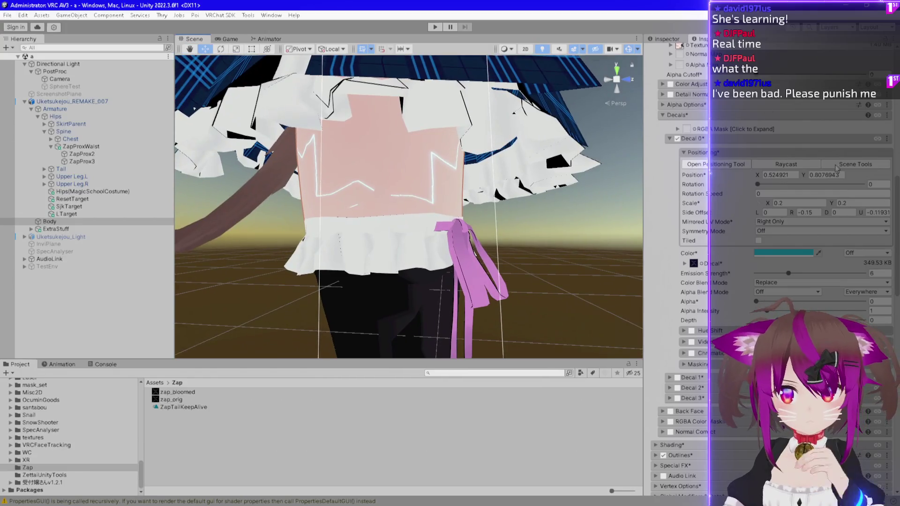
click(763, 233)
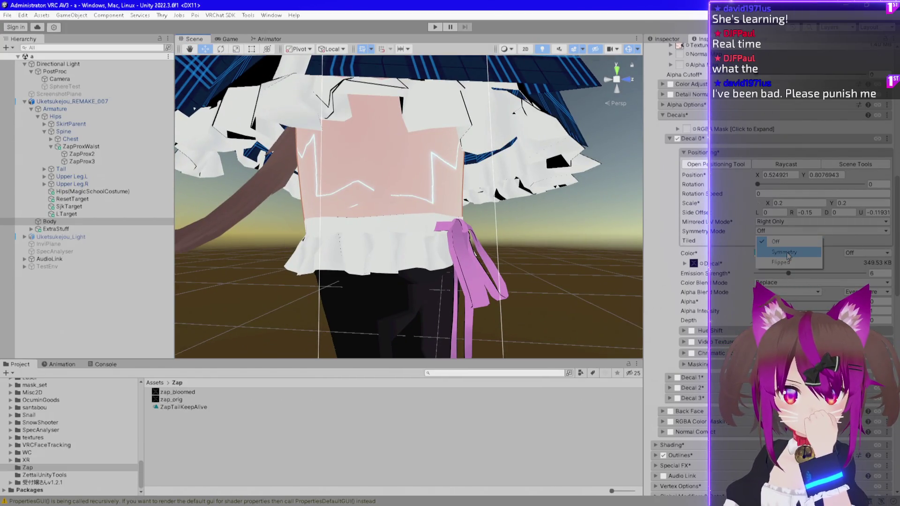
Set Decal 0 Symmetry Mode to Symmetry and orbit to check both sides of the skirt
click(788, 255)
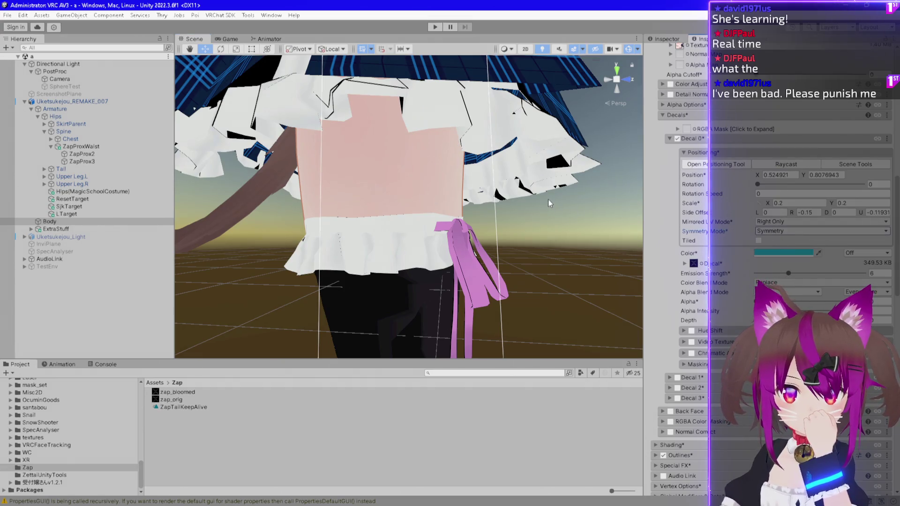
click(725, 167)
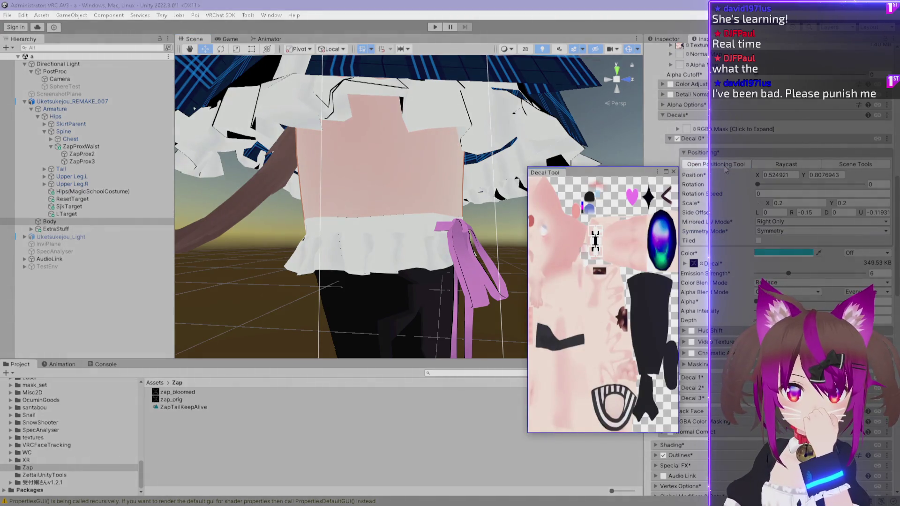
click(674, 171)
mouse_move(464, 187)
mouse_down()
mouse_move(475, 167)
mouse_move(462, 187)
mouse_move(358, 193)
mouse_move(414, 181)
mouse_move(458, 401)
mouse_up()
scroll(414, 178, down, 3)
mouse_move(401, 296)
mouse_down()
mouse_move(528, 290)
mouse_move(432, 255)
mouse_move(432, 375)
mouse_move(430, 209)
mouse_move(624, 457)
mouse_move(548, 181)
mouse_move(601, 202)
mouse_up()
scroll(546, 193, up, 4)
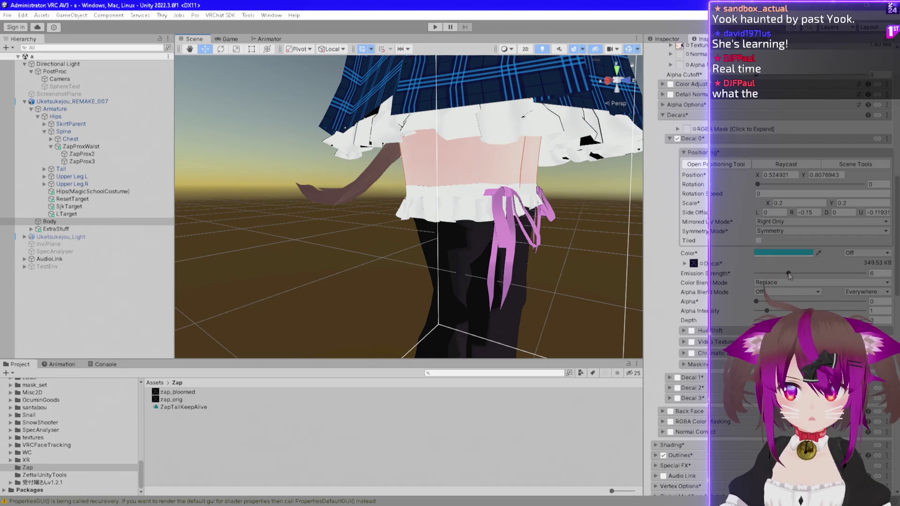
Restore Decal 0 Alpha to 1 and widen Scale X to 1.11
drag(756, 301, 864, 301)
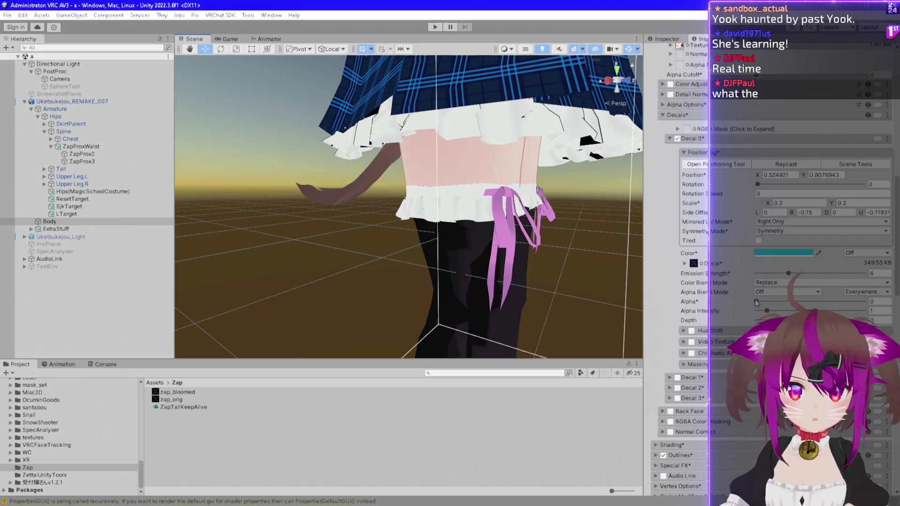
scroll(560, 190, down, 2)
scroll(525, 120, down, 5)
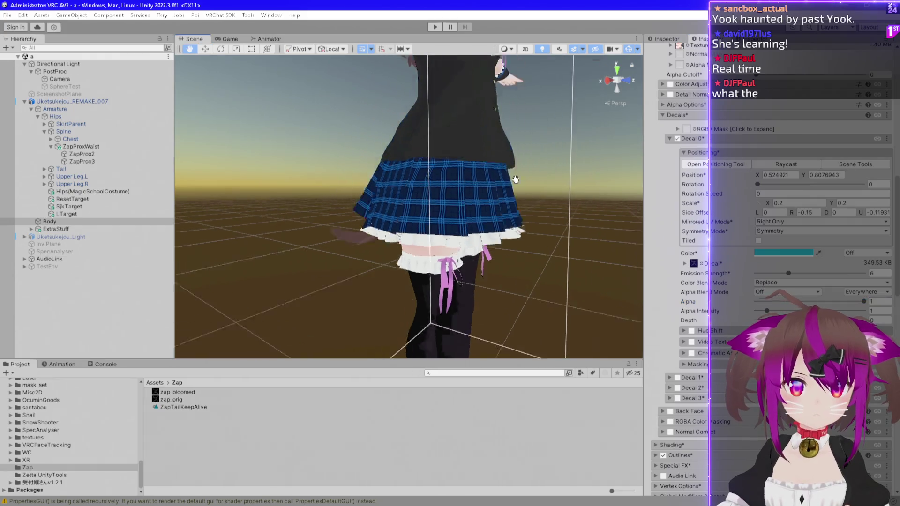
scroll(528, 167, down, 3)
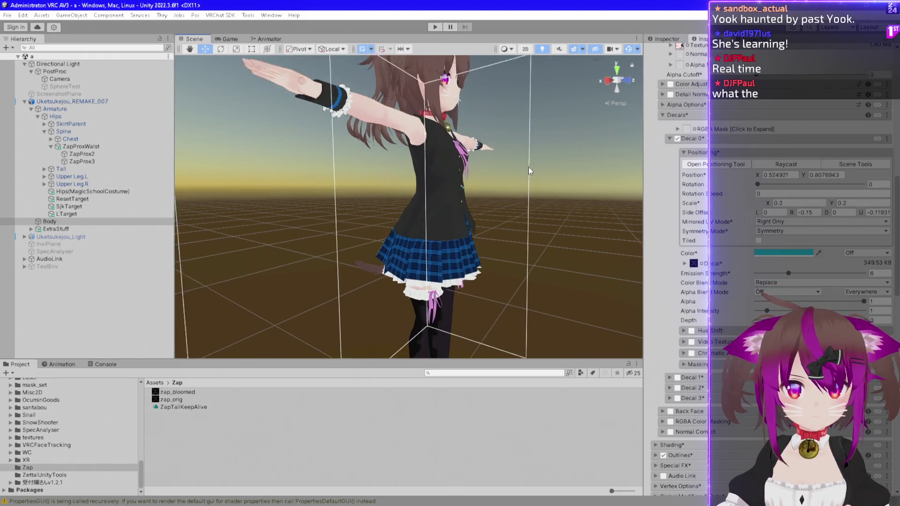
drag(770, 205, 793, 211)
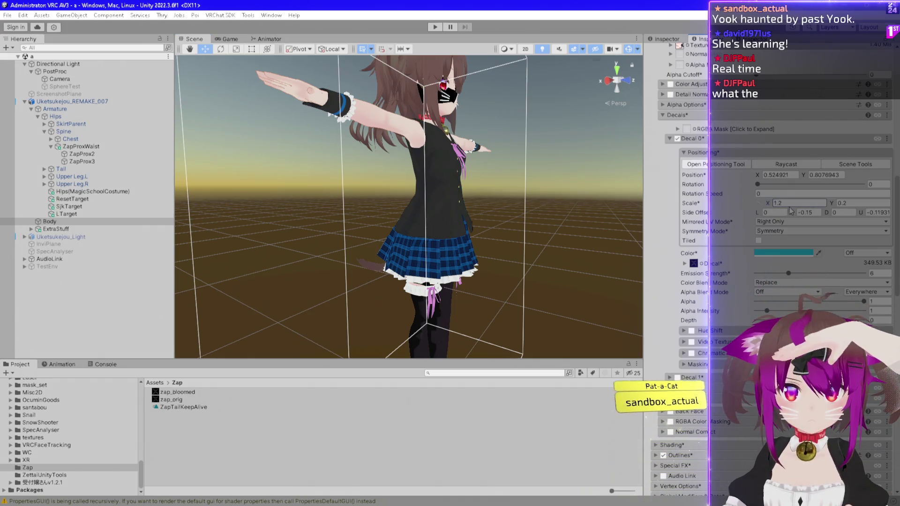
Orbit to a front view and zoom in on the cyan bolts on both thighs
mouse_move(533, 126)
mouse_down()
mouse_move(349, 114)
mouse_move(20, 22)
mouse_move(703, 21)
mouse_move(544, 22)
mouse_move(463, 33)
mouse_up()
scroll(349, 114, up, 3)
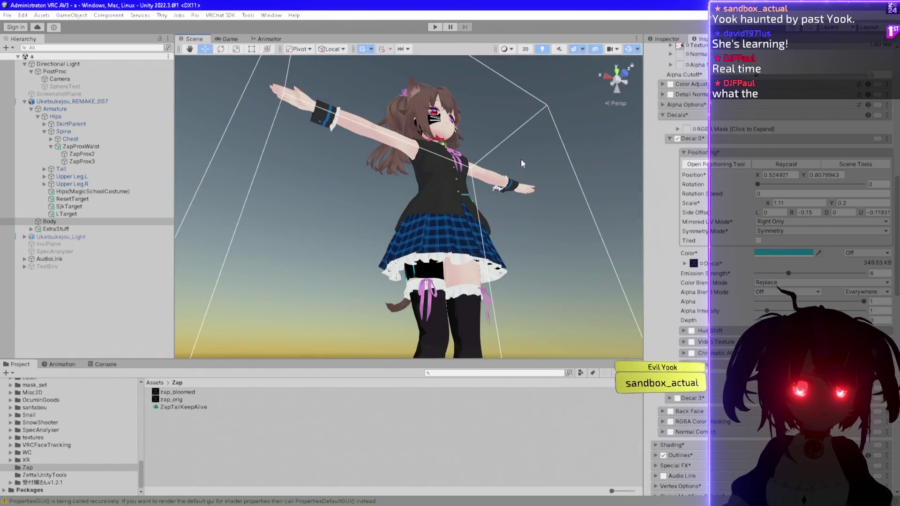
scroll(428, 299, up, 10)
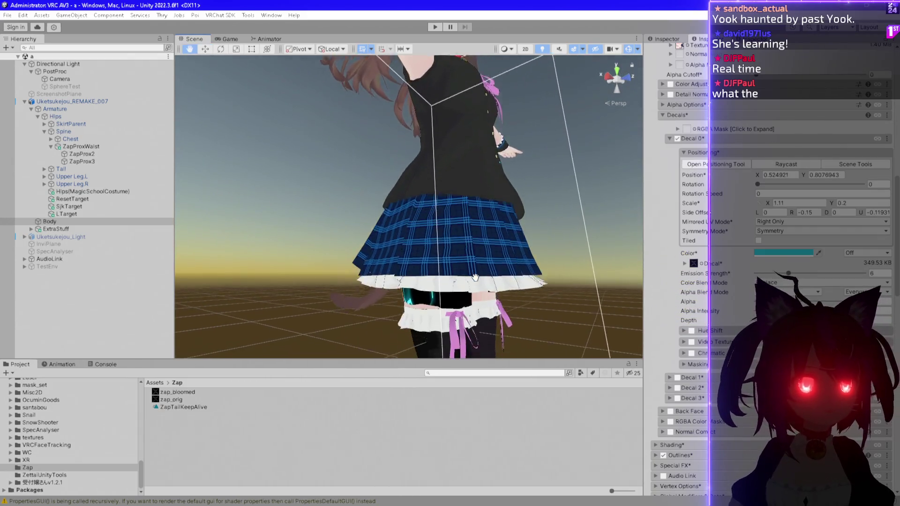
scroll(385, 305, up, 10)
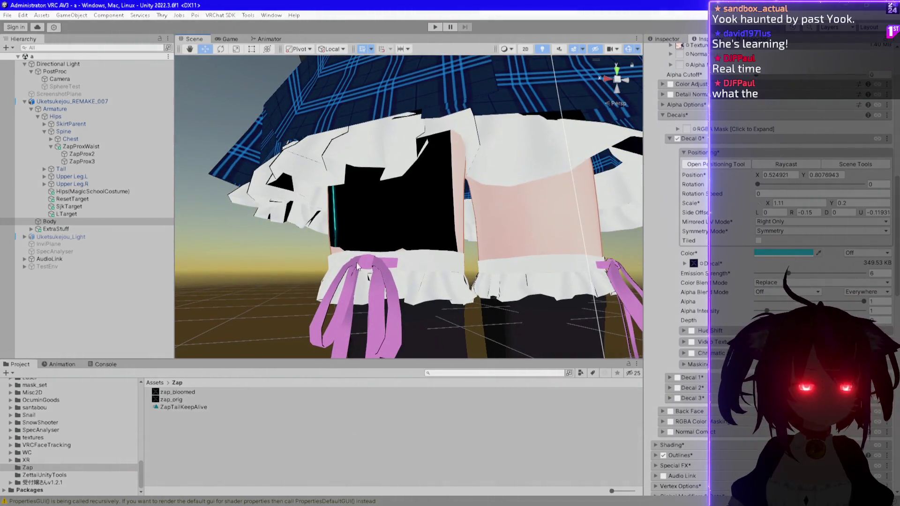
scroll(358, 266, down, 5)
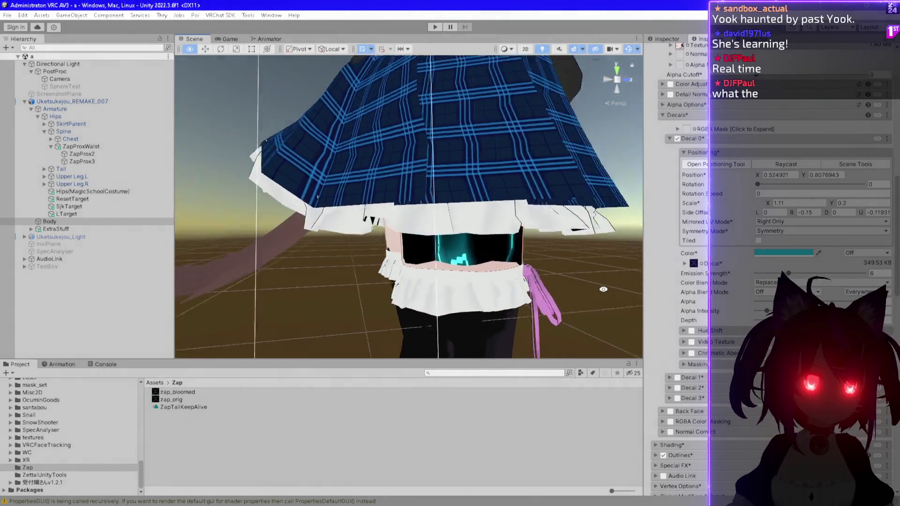
scroll(550, 272, up, 5)
scroll(549, 272, up, 4)
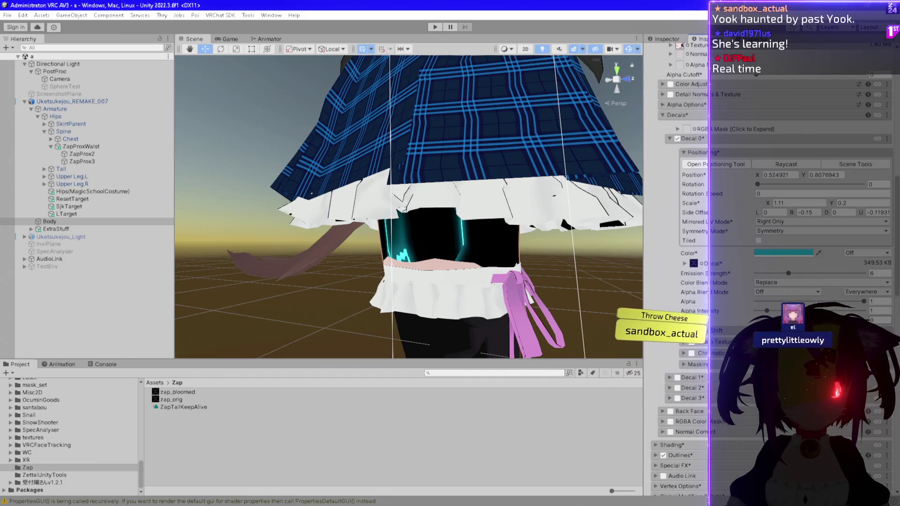
Try Decal 0 Depth values 0.1 and 0.03, then settle on 0
text(0.1)
key(BackSpace)
text(03)
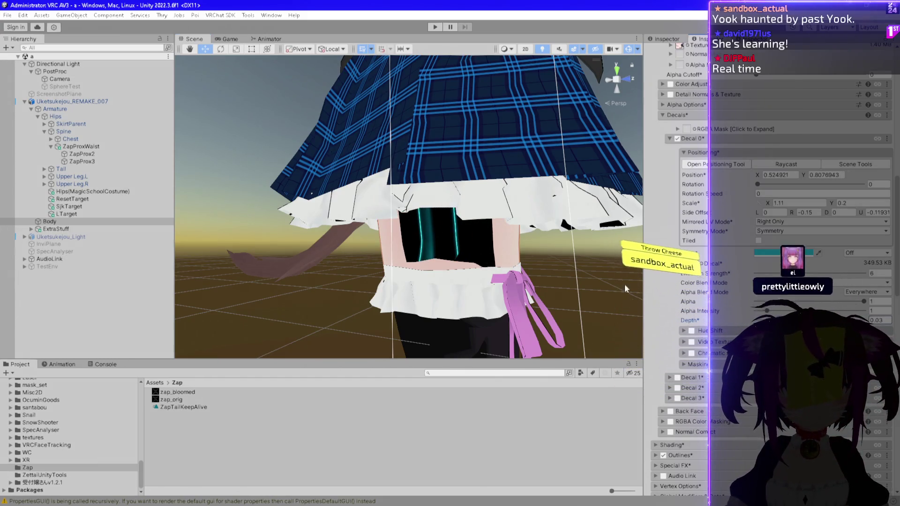
drag(544, 248, 514, 248)
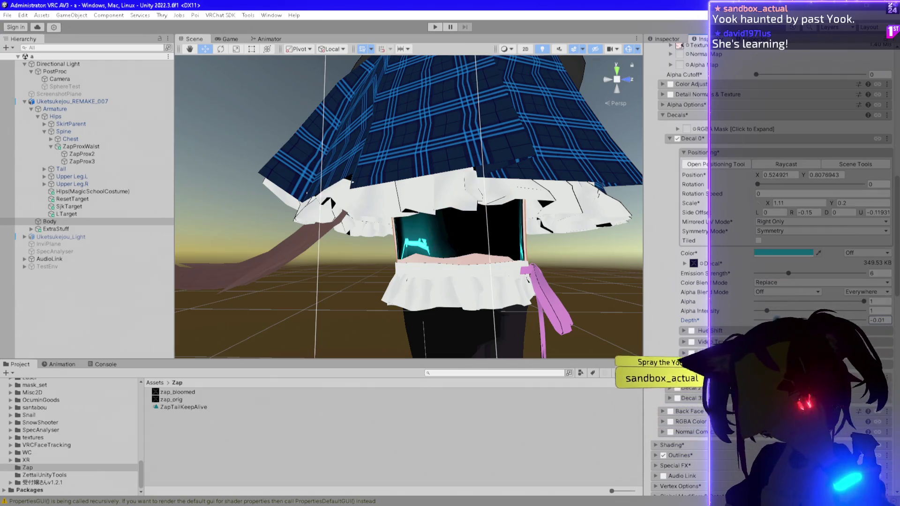
mouse_move(498, 244)
mouse_down()
mouse_move(538, 238)
mouse_move(497, 255)
mouse_up()
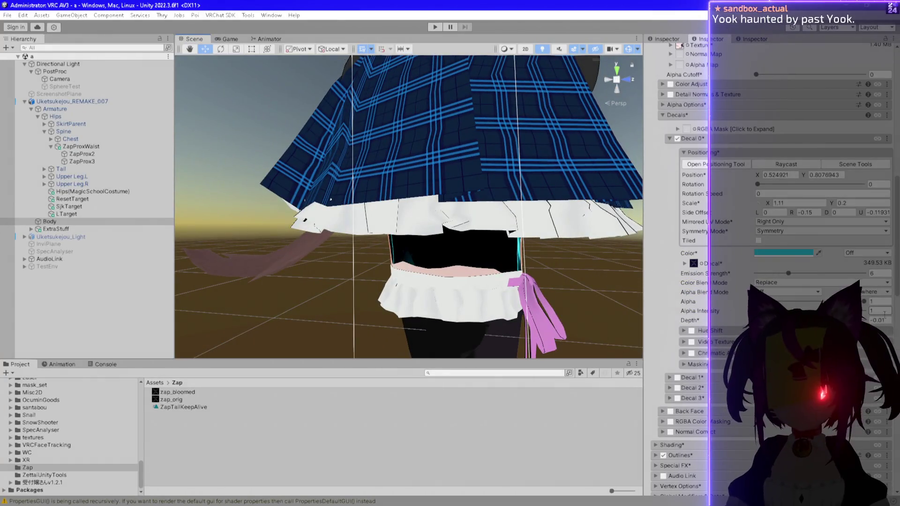
text(0)
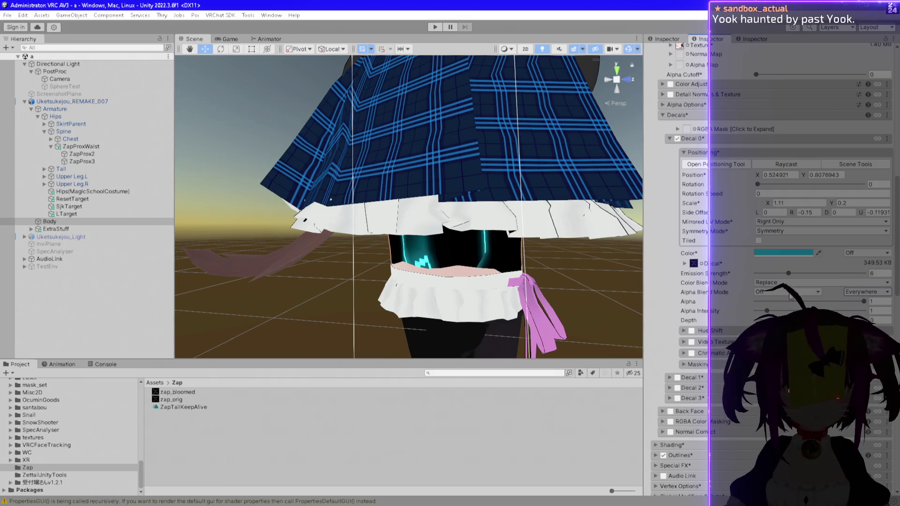
Drag Decal 0 Alpha down to 0 and orbit closer to the skirt
drag(872, 301, 889, 303)
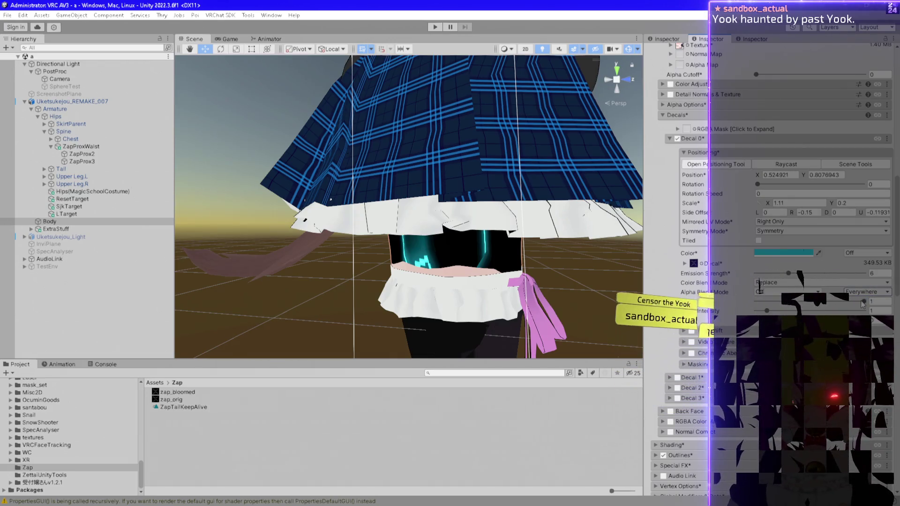
drag(865, 302, 750, 301)
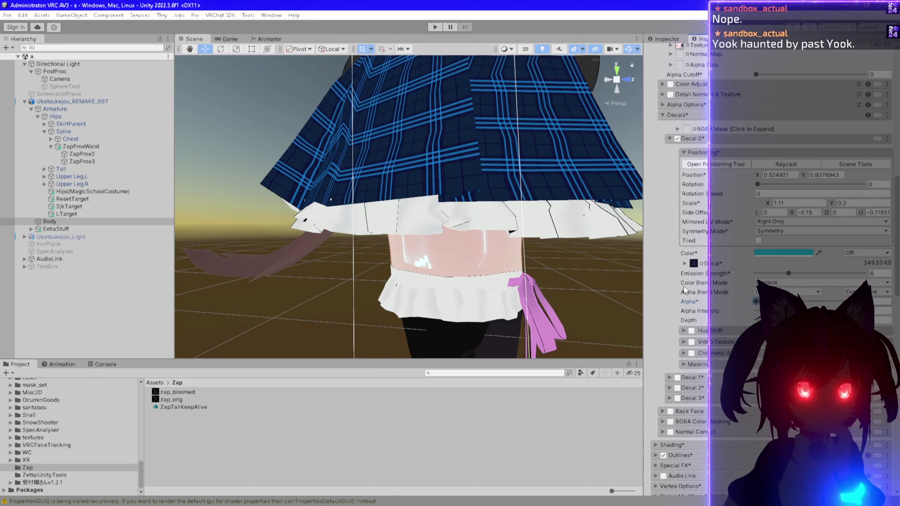
drag(532, 252, 558, 249)
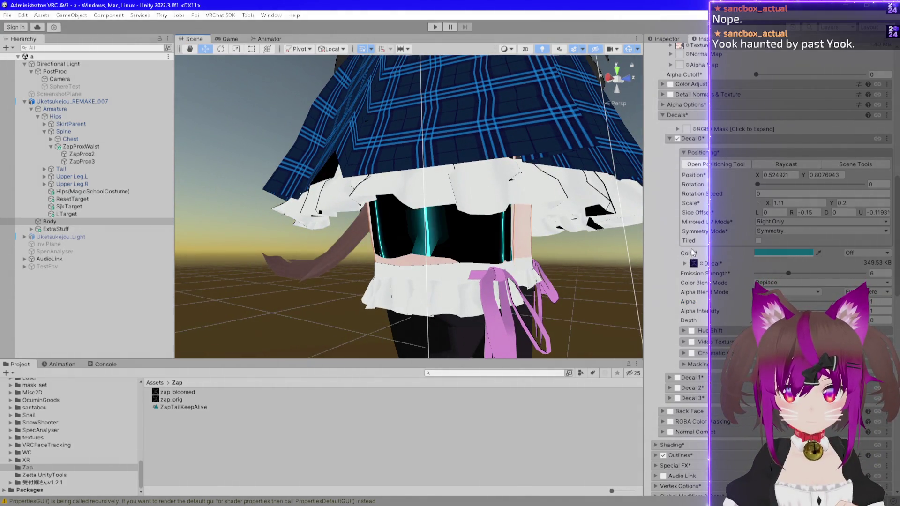
Revert Scale X to 0.2, turn off Tiled, and keep Mirrored UV Mode on Right Only
key(ctrl+z)
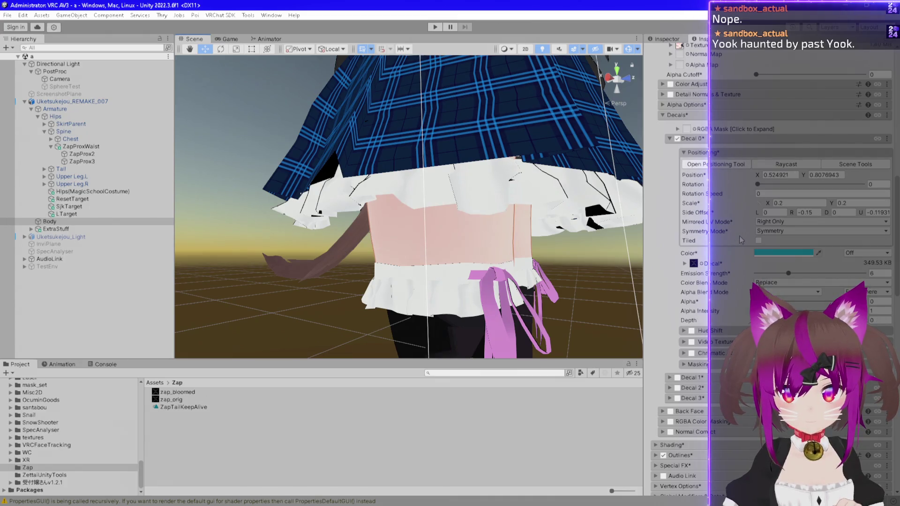
click(785, 232)
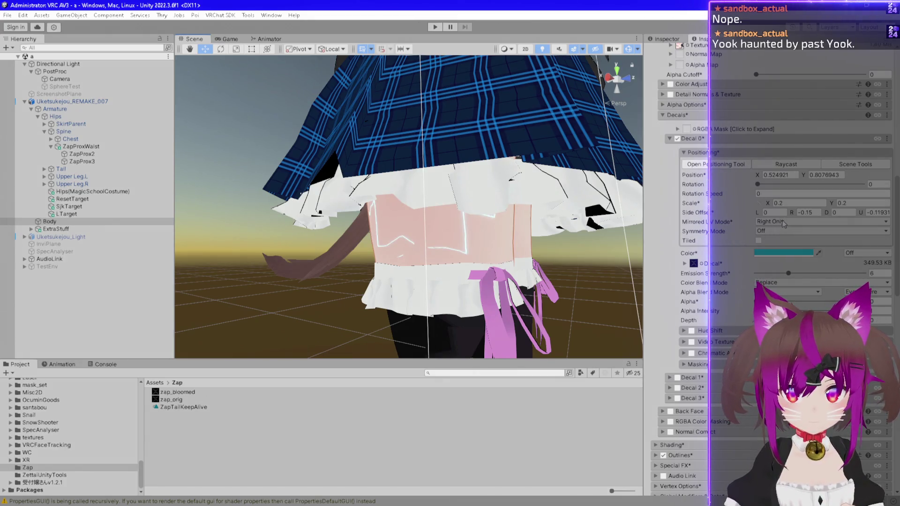
click(759, 241)
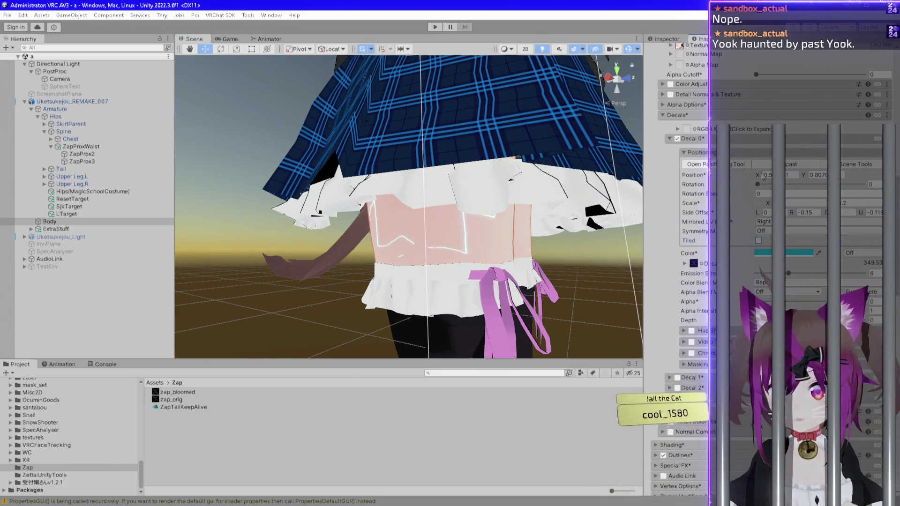
click(785, 224)
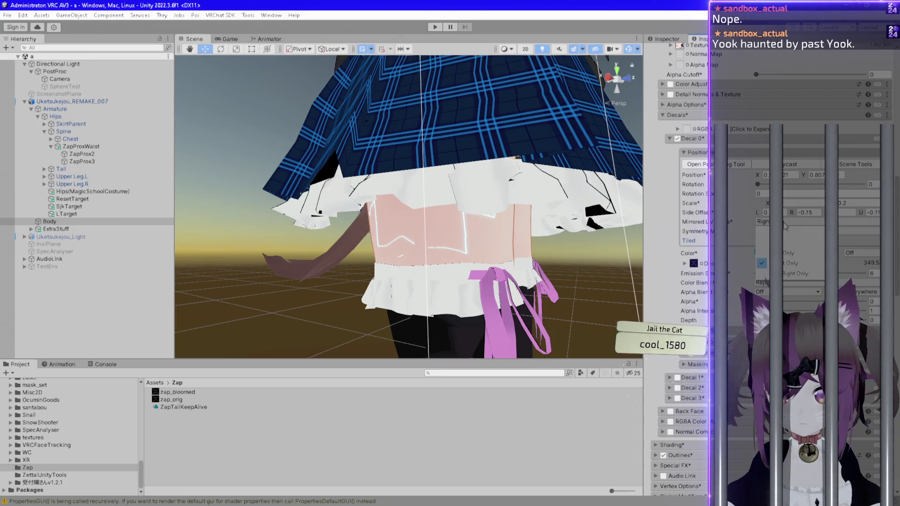
click(786, 227)
Cycle Symmetry Mode through Flipped and Symmetry back to Off, then open the Positioning Tool
click(788, 232)
click(787, 249)
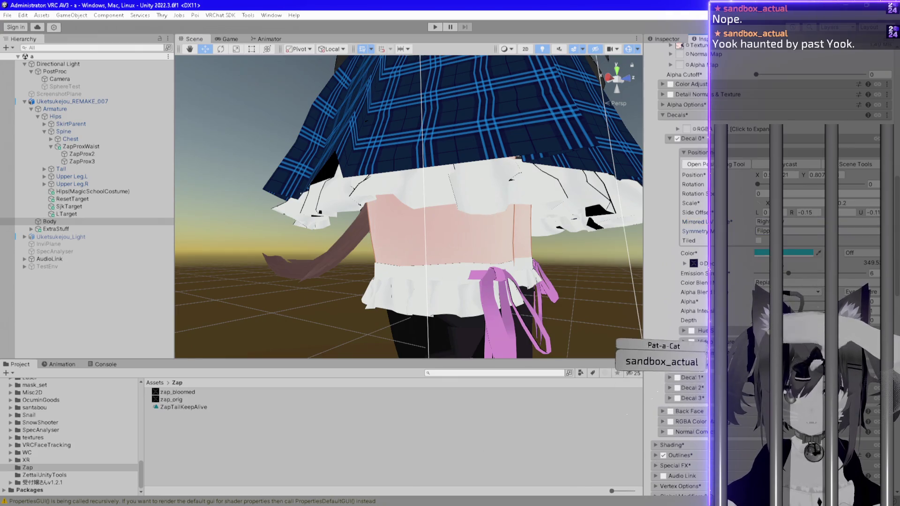
click(792, 231)
click(792, 240)
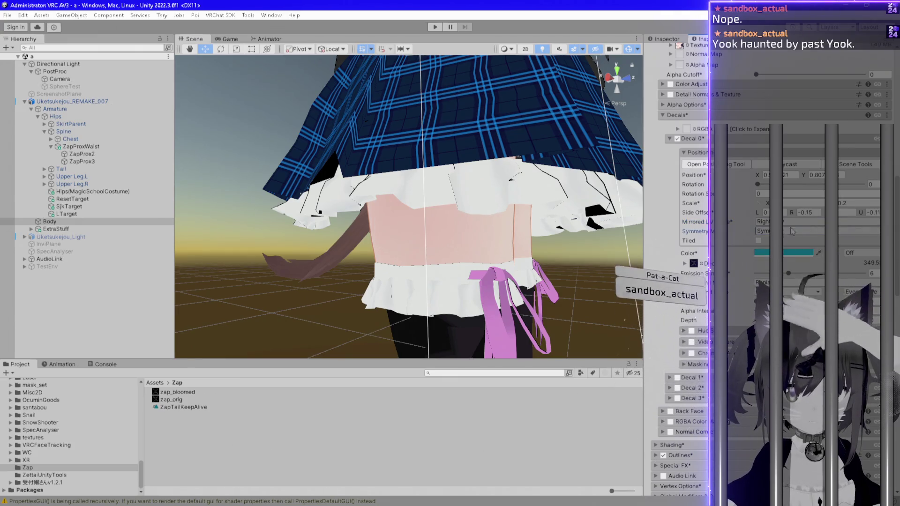
click(792, 232)
click(792, 240)
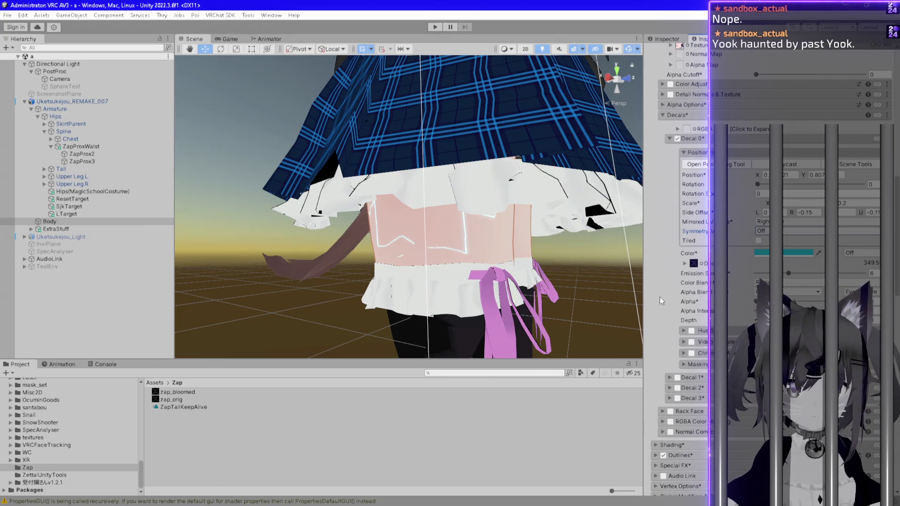
click(697, 165)
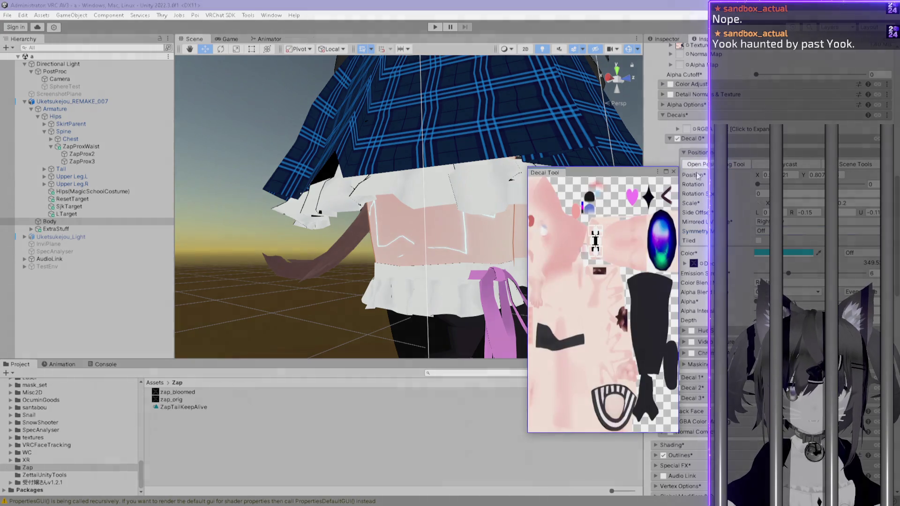
Drag the zap decal across the body texture to Position X 0.638, Y 0.805 near the thighs
click(667, 170)
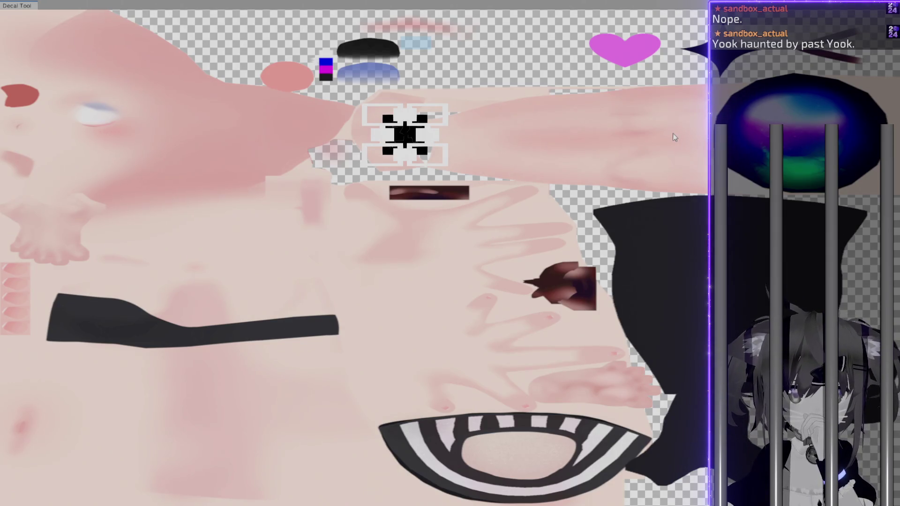
mouse_move(413, 136)
mouse_down()
mouse_move(696, 141)
mouse_move(687, 94)
mouse_move(689, 157)
mouse_move(691, 93)
mouse_move(628, 289)
mouse_up()
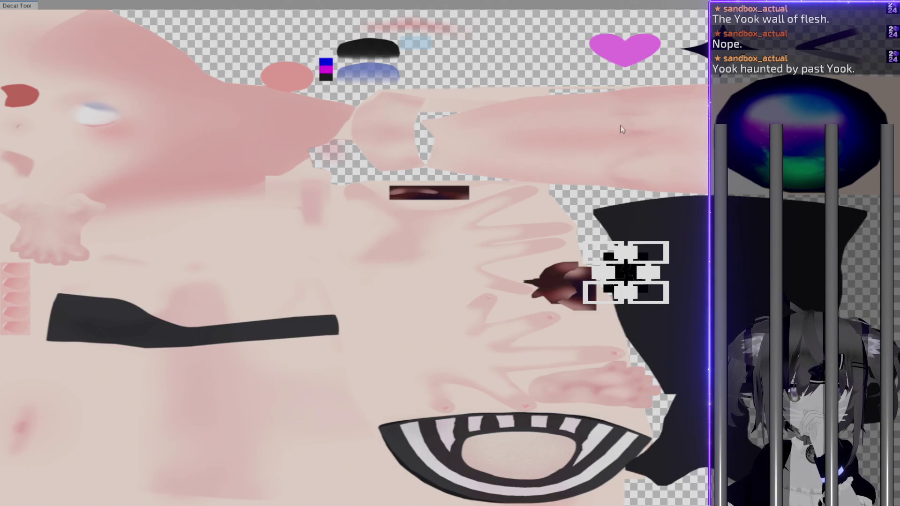
mouse_move(627, 279)
mouse_down()
mouse_move(647, 248)
mouse_move(684, 96)
mouse_up()
double_click(640, 5)
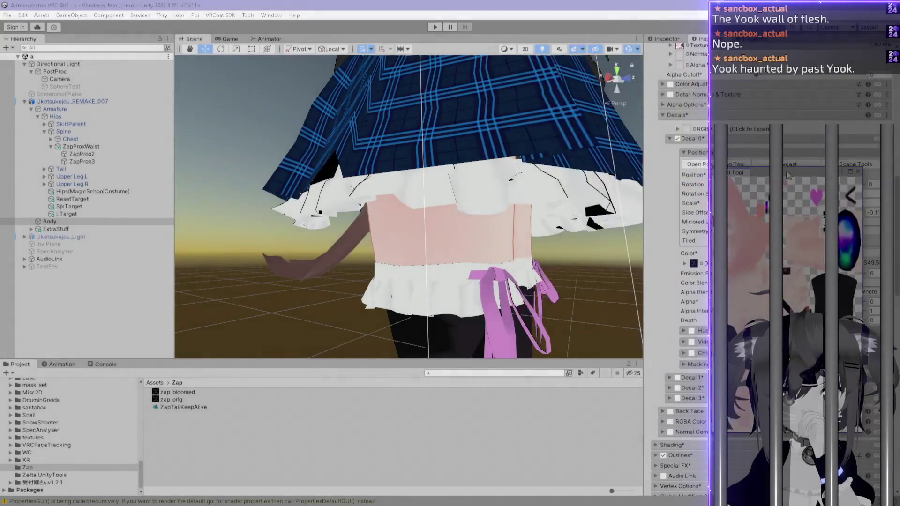
scroll(398, 136, down, 5)
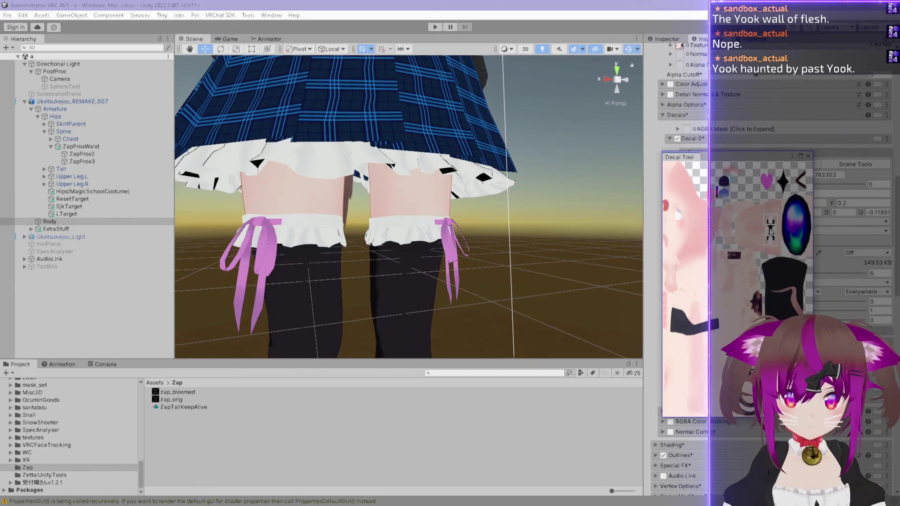
mouse_move(742, 223)
mouse_down()
mouse_move(749, 230)
mouse_move(731, 233)
mouse_up()
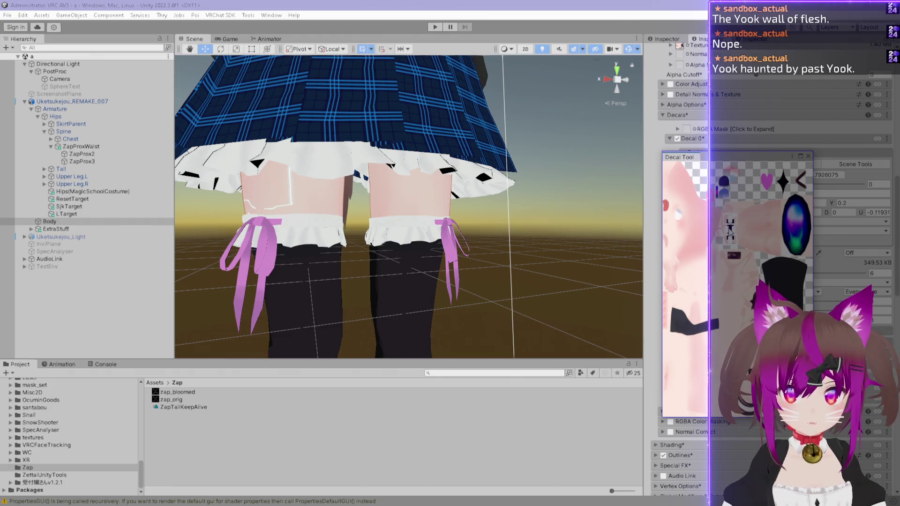
click(801, 156)
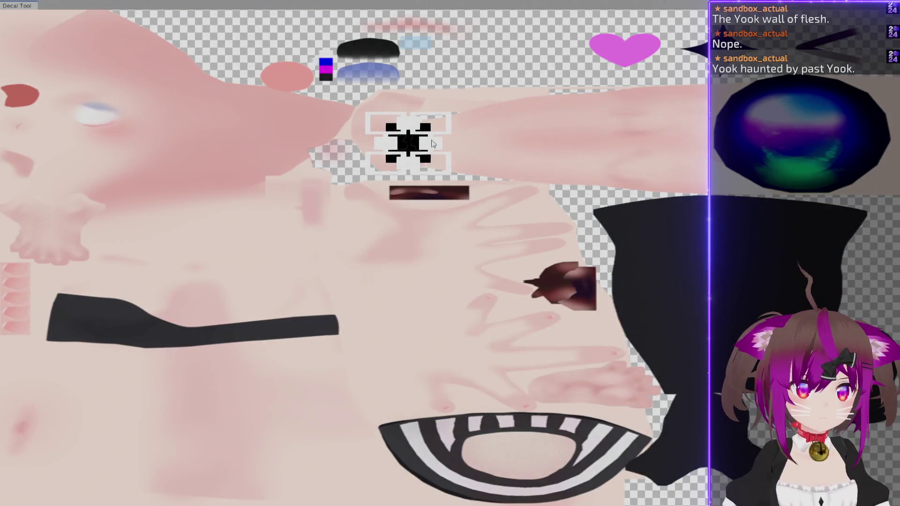
mouse_move(416, 142)
mouse_down()
mouse_move(429, 218)
mouse_move(421, 170)
mouse_move(424, 196)
mouse_move(434, 165)
mouse_move(381, 121)
mouse_move(444, 140)
mouse_up()
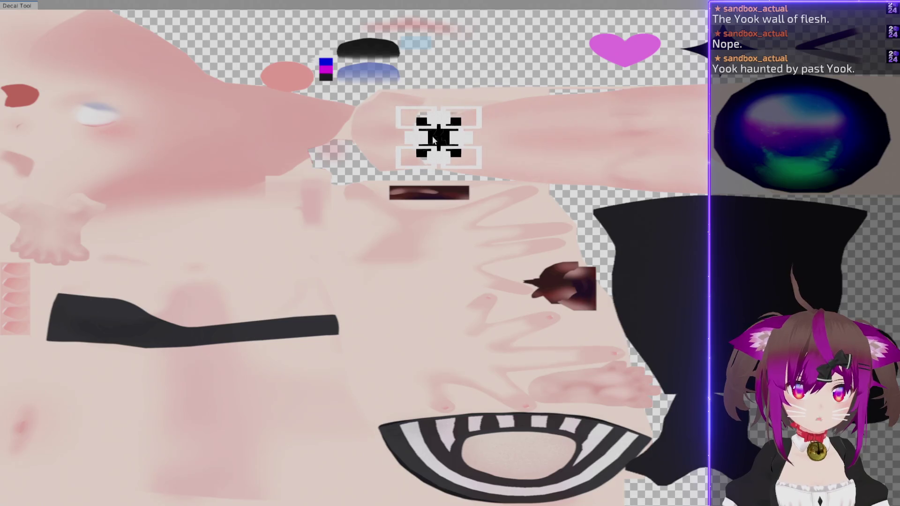
drag(359, 5, 615, 116)
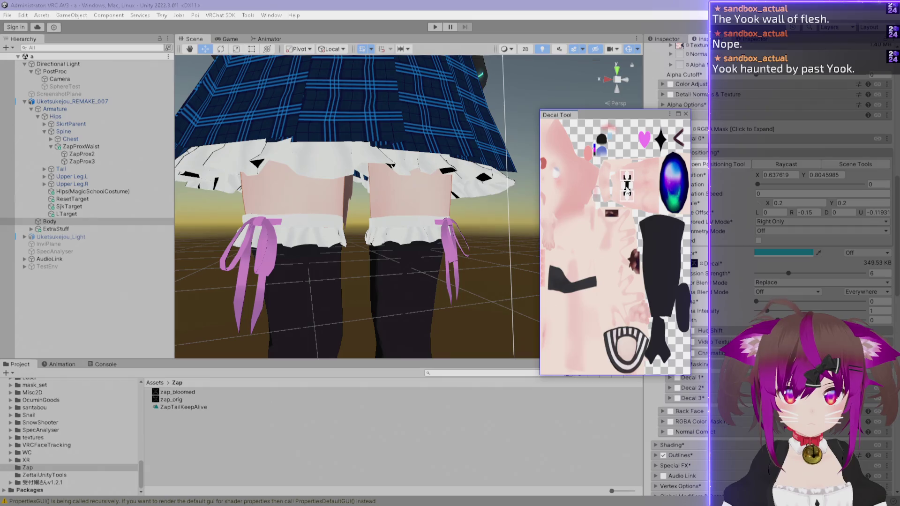
Try several placements of the lightning decal on the texture, checking the hip in the Scene view
drag(616, 197, 609, 191)
drag(422, 197, 450, 197)
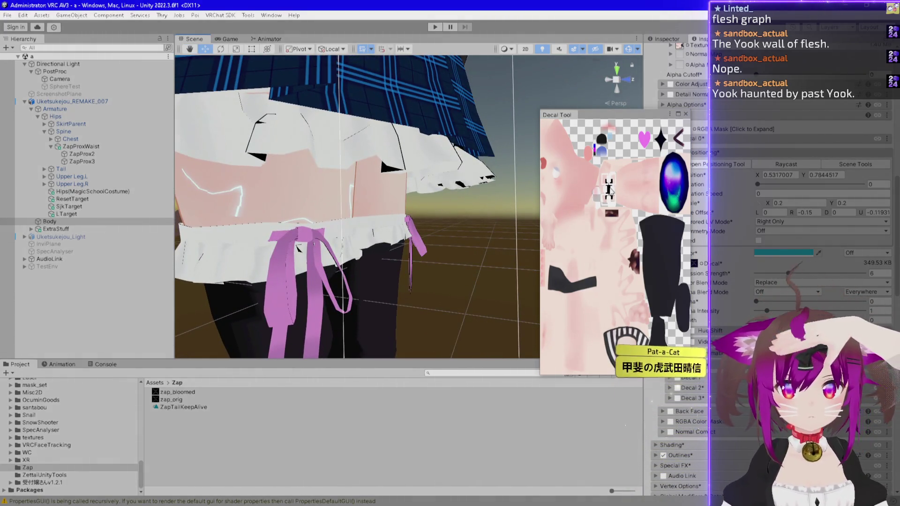
click(608, 190)
mouse_move(608, 190)
mouse_down()
mouse_move(643, 200)
mouse_move(631, 189)
mouse_up()
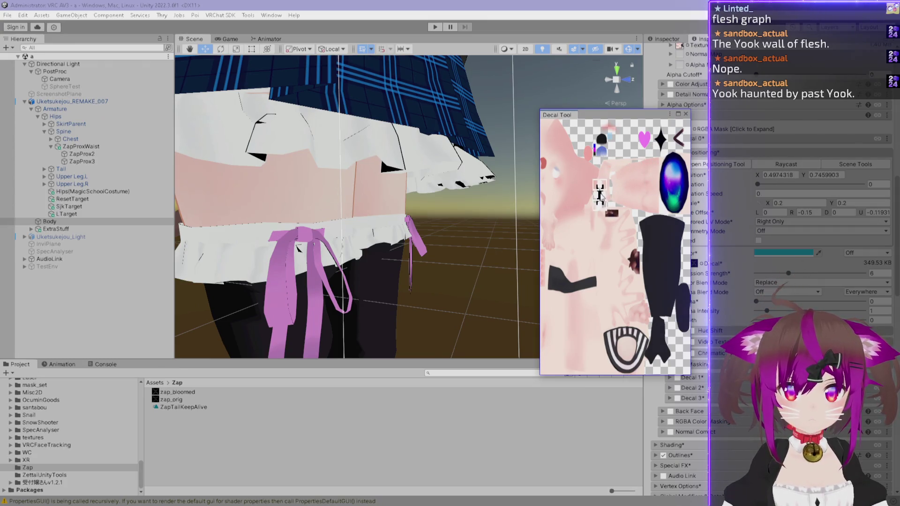
drag(612, 188, 630, 188)
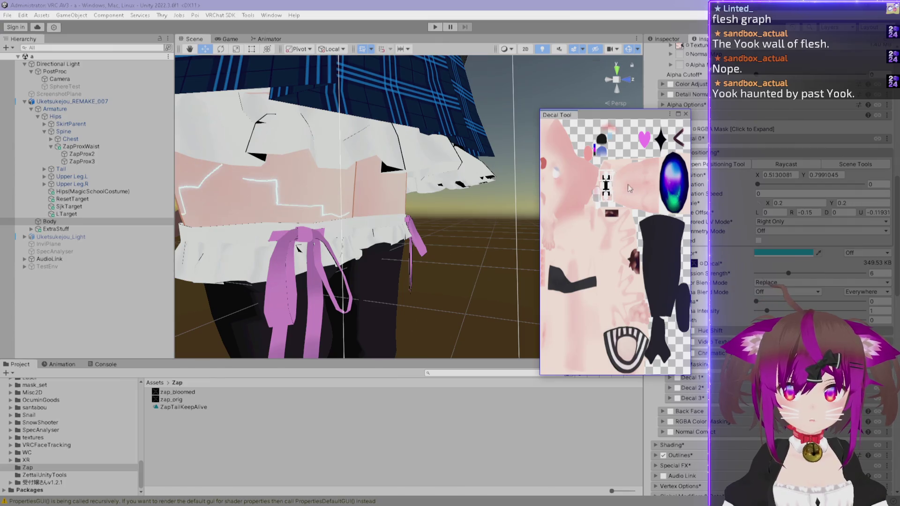
Set Mirrored UV Mode to Off and move the decal right to Position X 0.725, Y 0.803
click(767, 224)
click(752, 230)
mouse_move(606, 185)
mouse_down()
mouse_move(650, 190)
mouse_move(656, 174)
mouse_move(659, 197)
mouse_move(661, 187)
mouse_move(640, 180)
mouse_up()
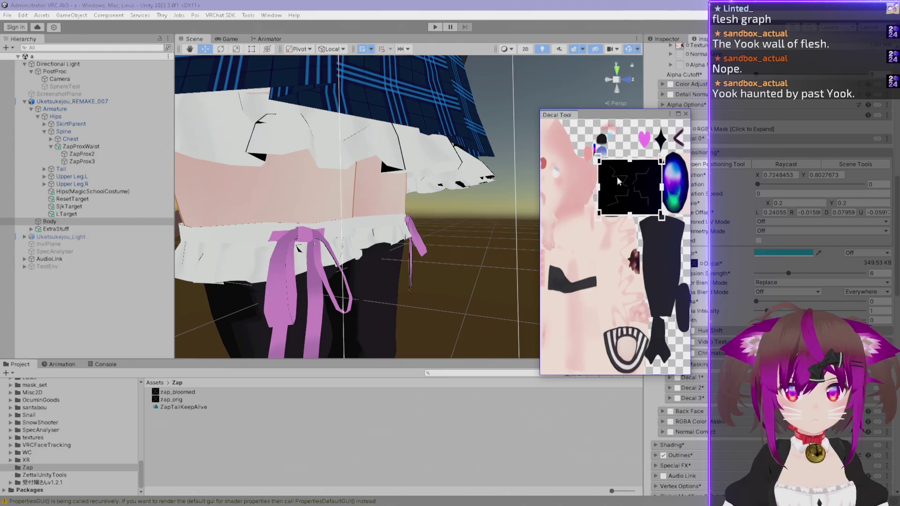
Nudge the zap decal lower on the texture to Position X 0.6968, Y 0.8161
scroll(413, 152, down, 8)
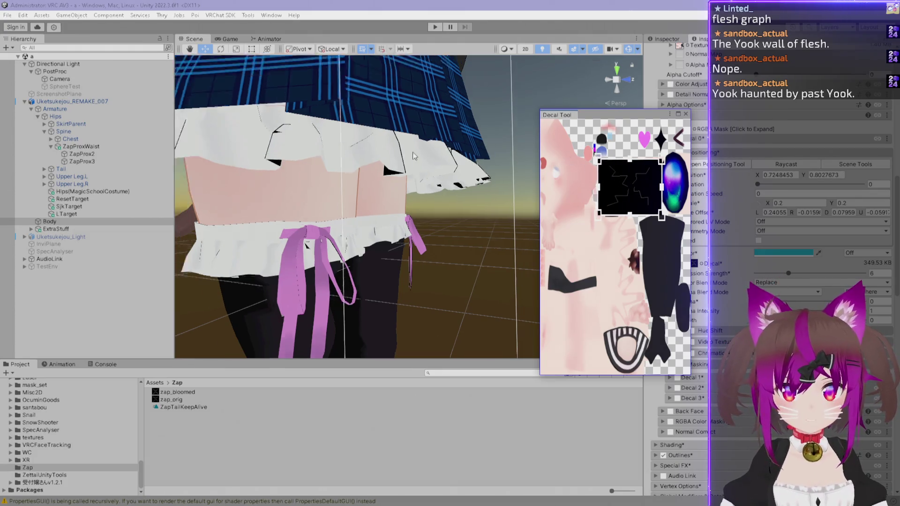
mouse_move(362, 111)
mouse_down()
mouse_move(483, 291)
mouse_move(420, 226)
mouse_move(445, 216)
mouse_move(384, 235)
mouse_move(208, 254)
mouse_move(262, 225)
mouse_move(357, 240)
mouse_move(507, 144)
mouse_move(500, 206)
mouse_up()
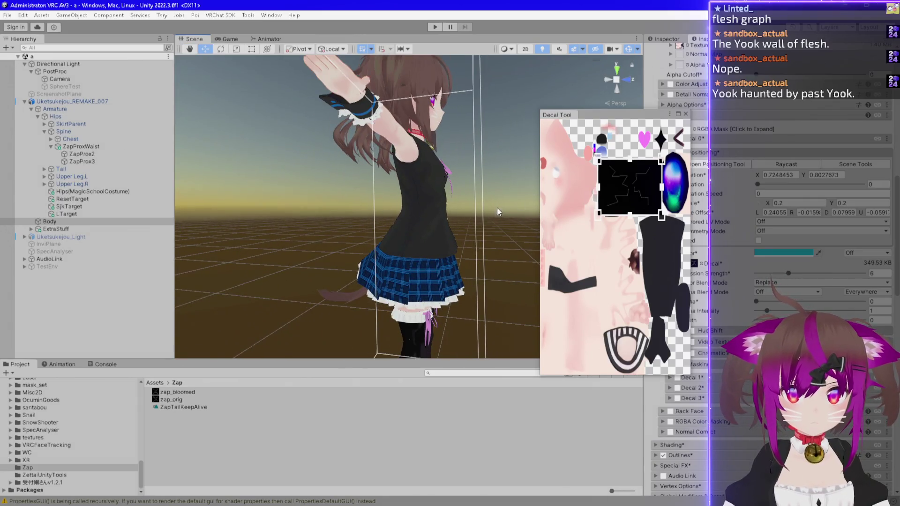
mouse_move(636, 184)
mouse_down()
mouse_move(614, 192)
mouse_move(637, 198)
mouse_move(596, 197)
mouse_move(596, 185)
mouse_move(637, 185)
mouse_move(600, 206)
mouse_move(590, 197)
mouse_move(627, 198)
mouse_move(597, 206)
mouse_move(629, 202)
mouse_move(605, 201)
mouse_move(607, 188)
mouse_move(629, 178)
mouse_up()
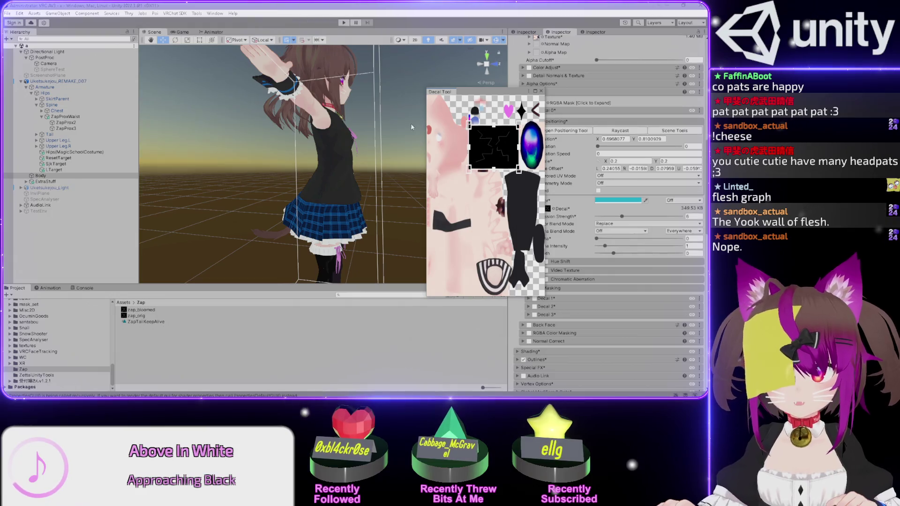
Set the zap decal's Rotation Speed to 540
mouse_move(407, 128)
mouse_down()
mouse_move(367, 111)
mouse_move(334, 115)
mouse_up()
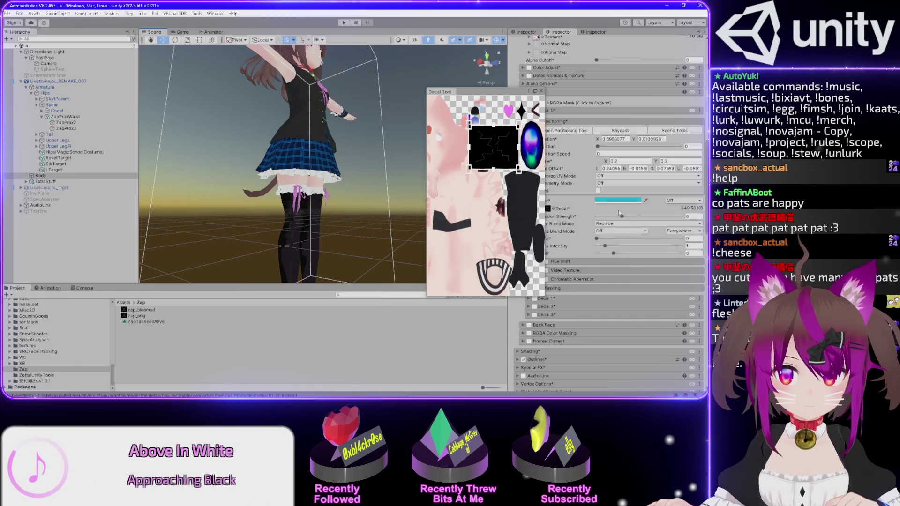
mouse_move(497, 94)
mouse_down()
mouse_move(406, 174)
mouse_move(408, 190)
mouse_move(425, 186)
mouse_up()
click(605, 155)
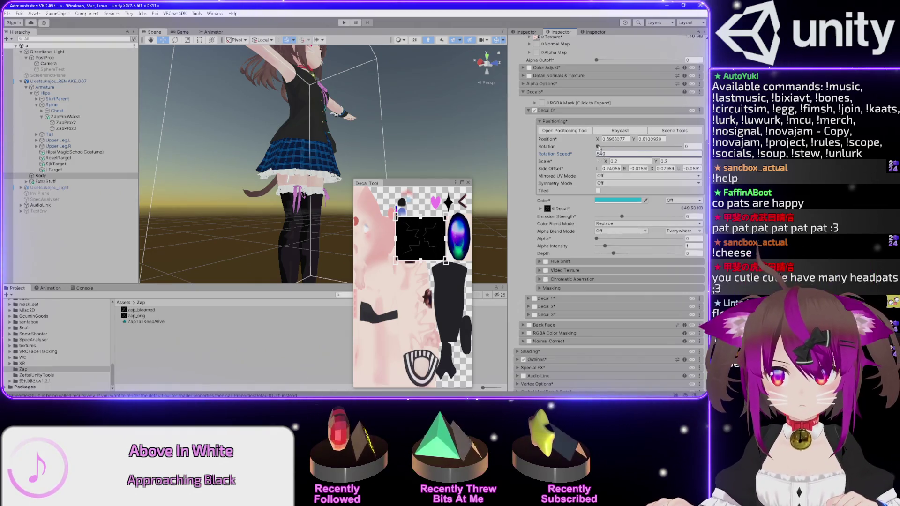
click(597, 147)
mouse_move(598, 153)
mouse_down()
mouse_move(589, 153)
mouse_move(597, 147)
mouse_up()
Set Mirrored UV Mode to Left Only after briefly trying Right Only
right_click(598, 176)
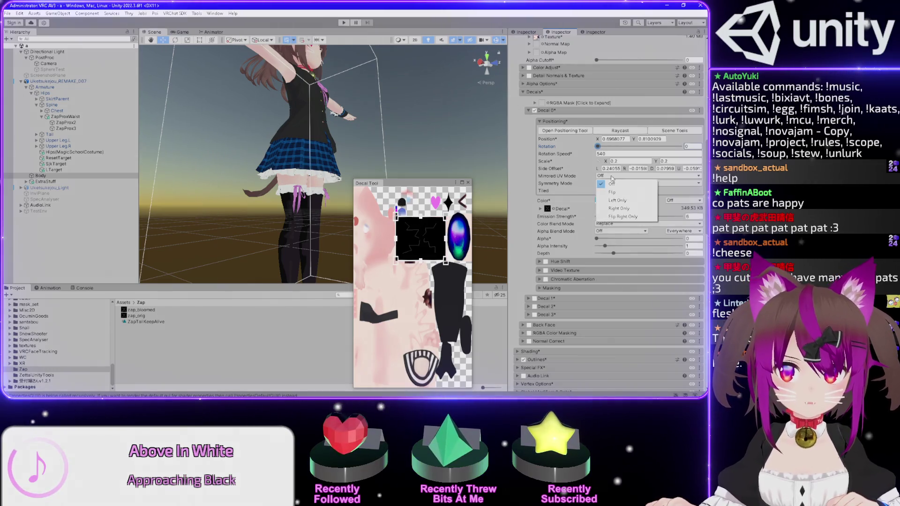
click(617, 203)
click(609, 176)
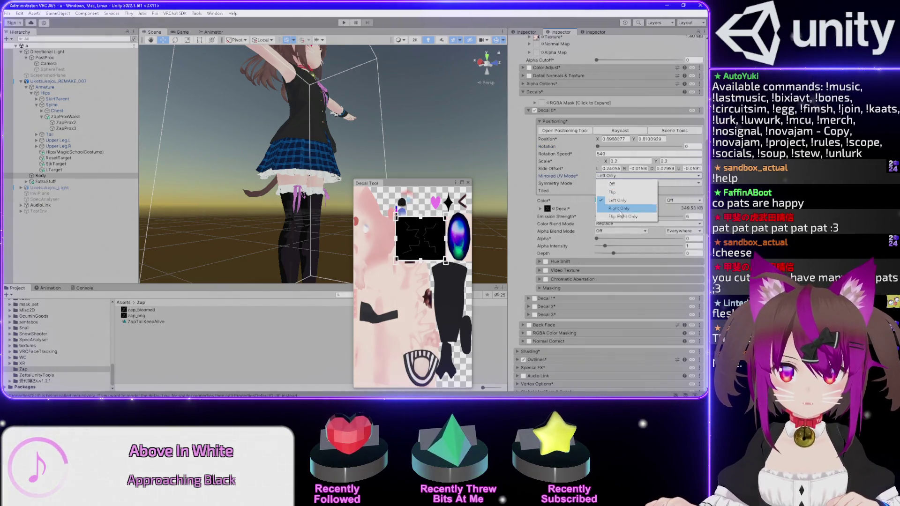
click(610, 205)
click(597, 147)
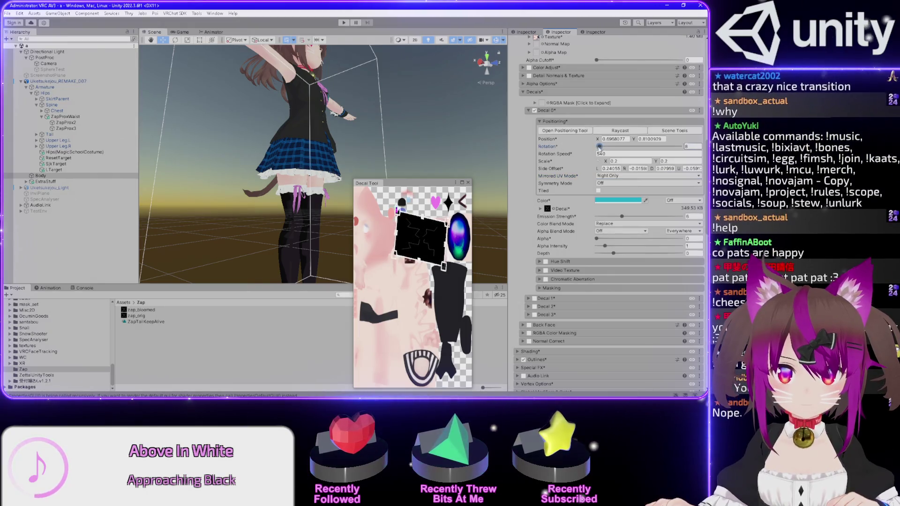
click(612, 176)
click(617, 200)
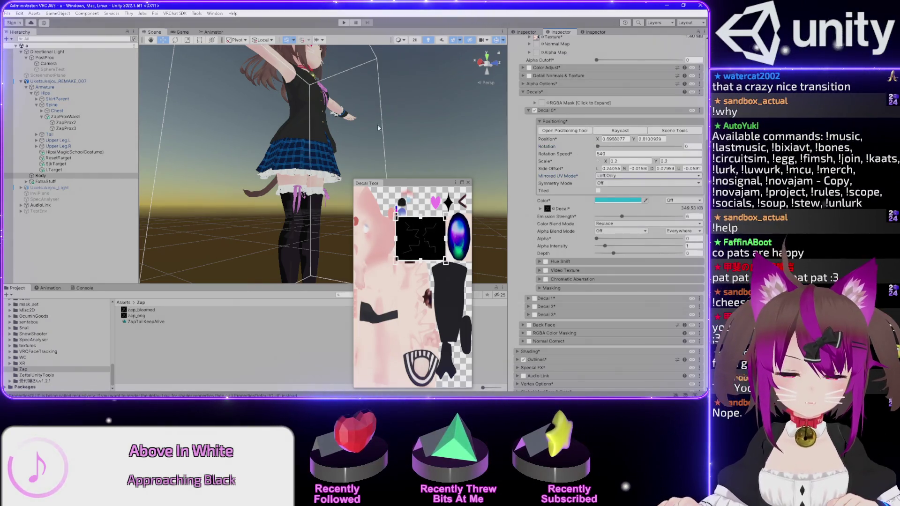
Rotate the decal to about 88 so it stands nearly upright
scroll(377, 172, up, 5)
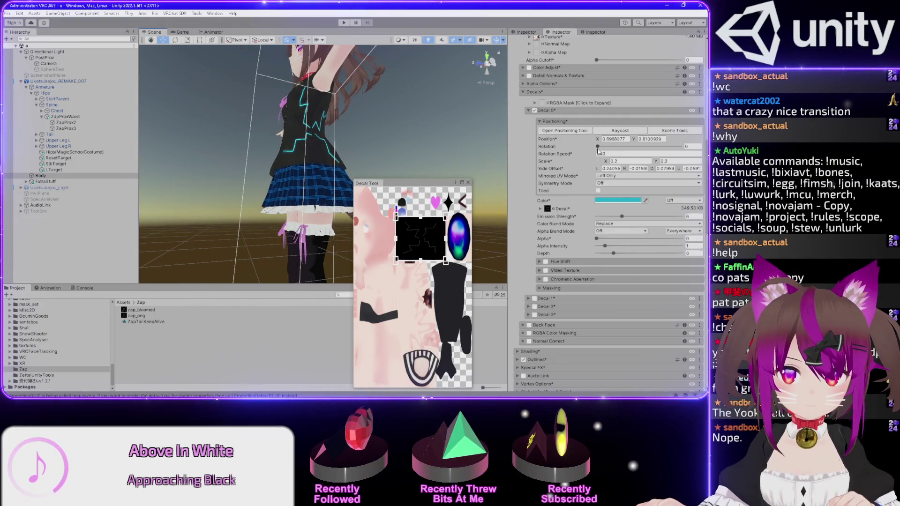
drag(601, 149, 615, 140)
drag(319, 113, 336, 105)
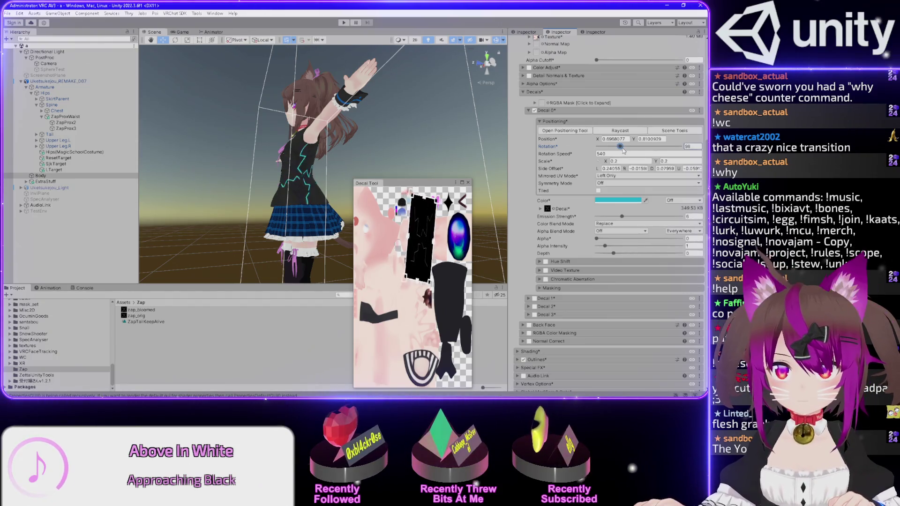
Rotate the decal to about 80 and widen the Decal Tool preview window
drag(620, 149, 637, 150)
mouse_move(355, 219)
mouse_down()
mouse_move(191, 225)
mouse_move(246, 228)
mouse_up()
right_click(269, 185)
click(290, 263)
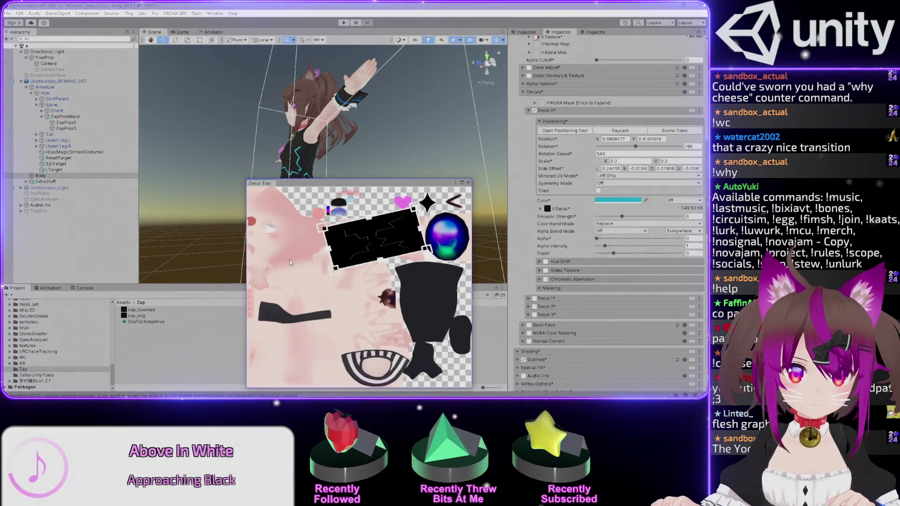
click(457, 184)
click(410, 183)
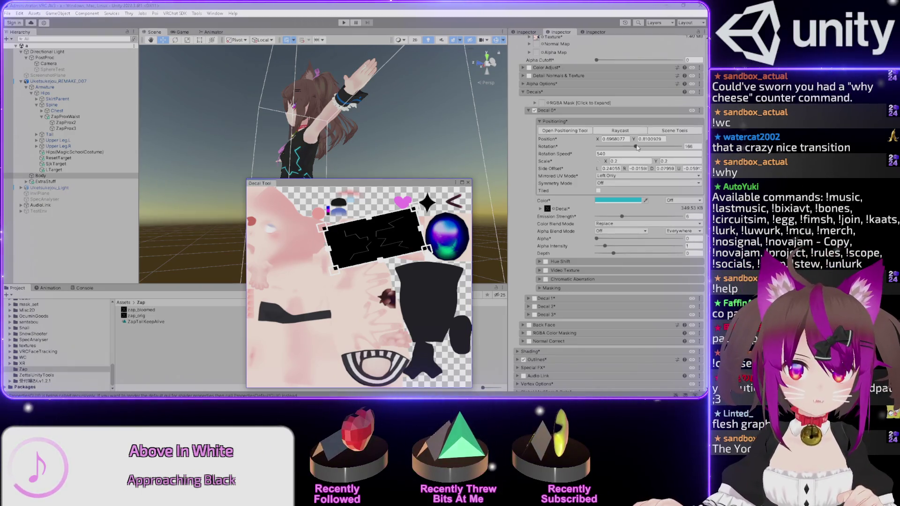
Rotate the decal to 274 and pull its left side inward
click(637, 149)
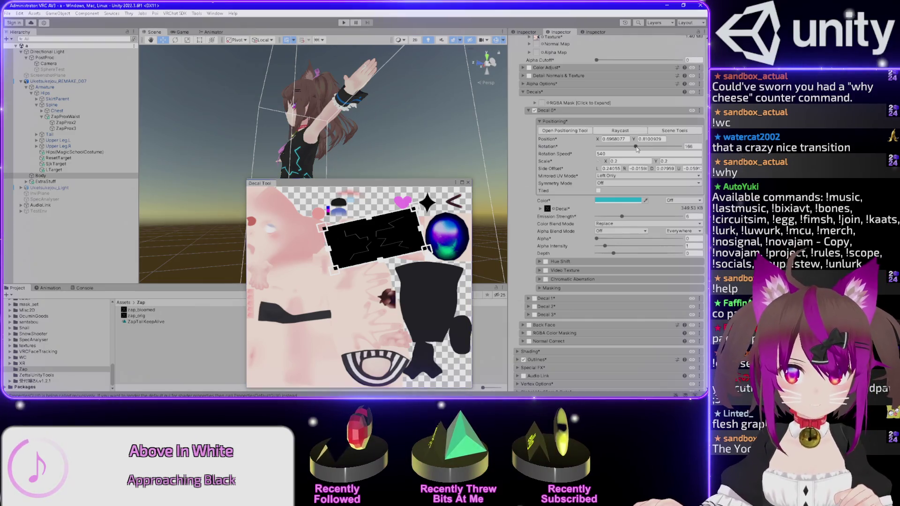
drag(637, 148, 662, 146)
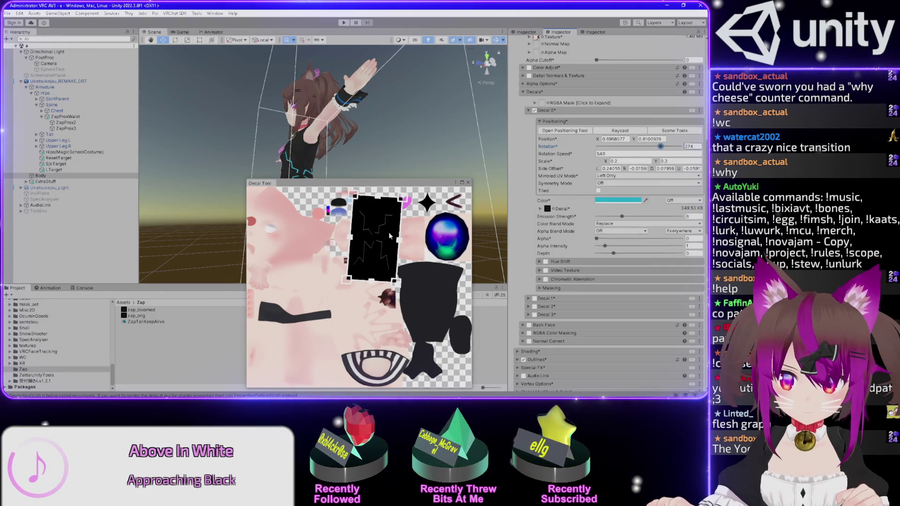
drag(370, 284, 386, 219)
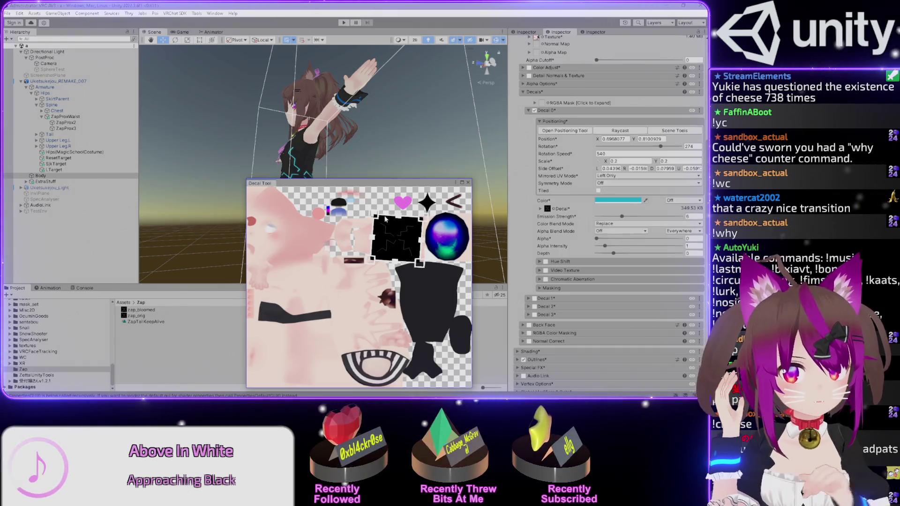
text(0)
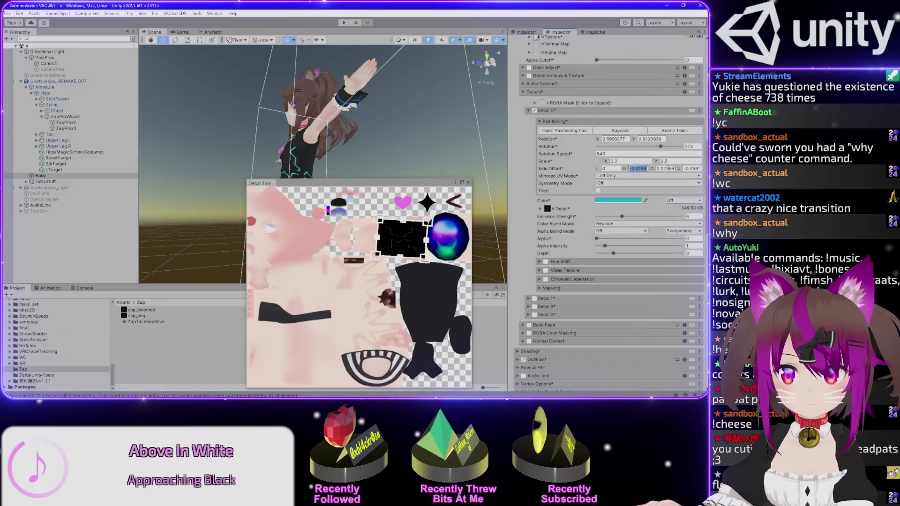
text(0)
Zero the side offsets and move the decal left and down on the texture
key(Tab)
text(0)
key(Tab)
text(0)
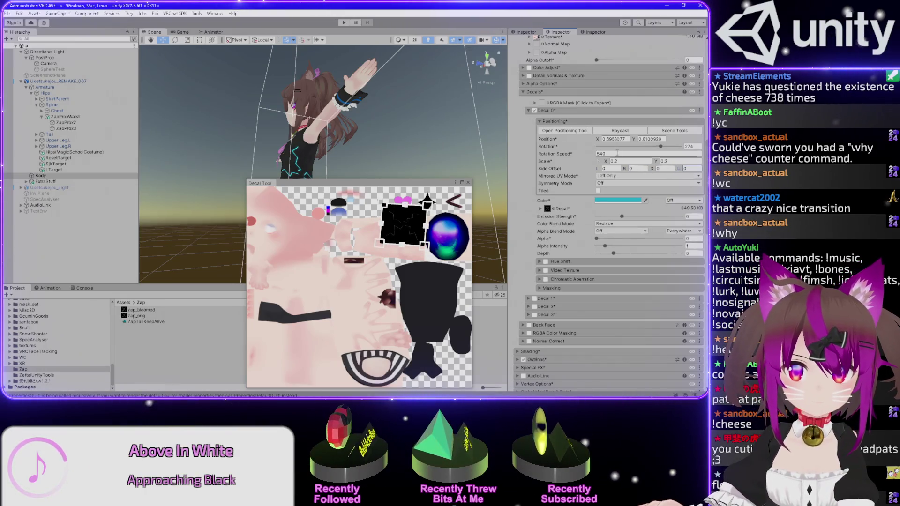
drag(404, 231, 365, 237)
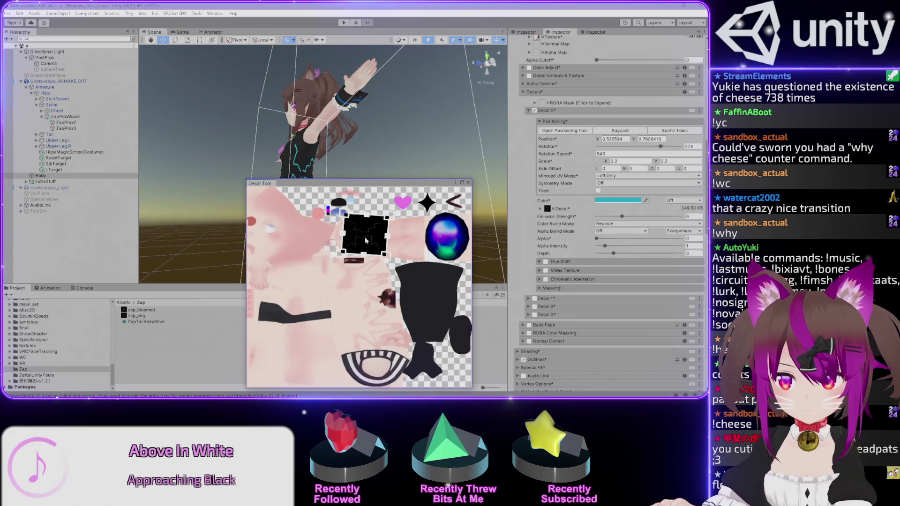
Reshape and reposition the decal, settling its Rotation at 252
mouse_move(662, 149)
mouse_down()
mouse_move(619, 147)
mouse_move(640, 155)
mouse_up()
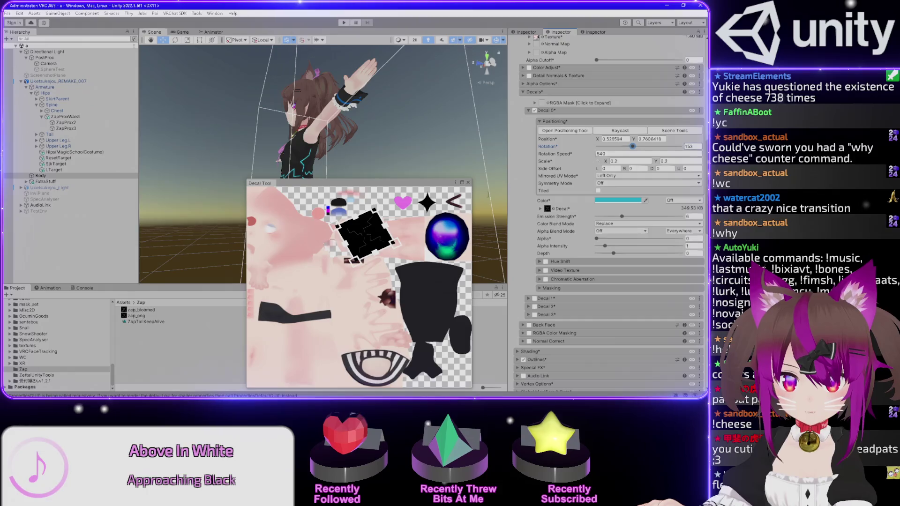
drag(359, 266, 351, 266)
drag(402, 246, 421, 229)
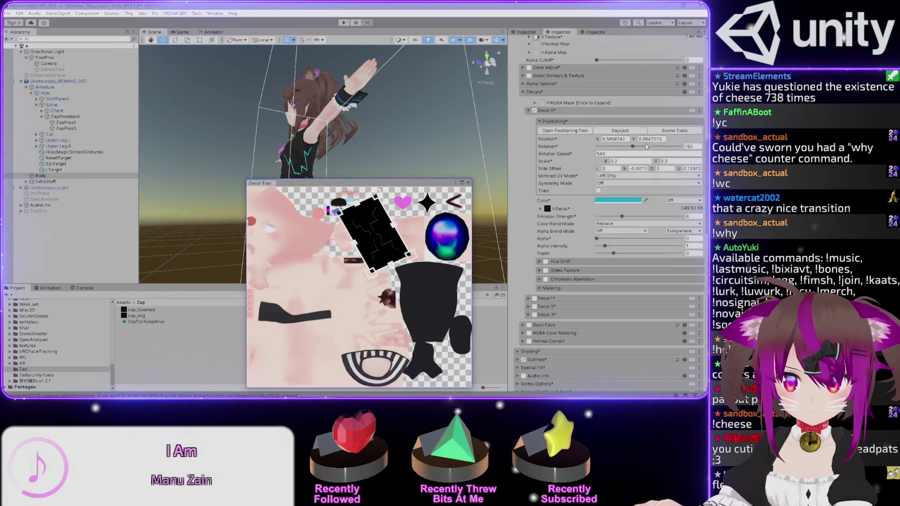
mouse_move(635, 148)
mouse_down()
mouse_move(597, 148)
mouse_move(658, 149)
mouse_up()
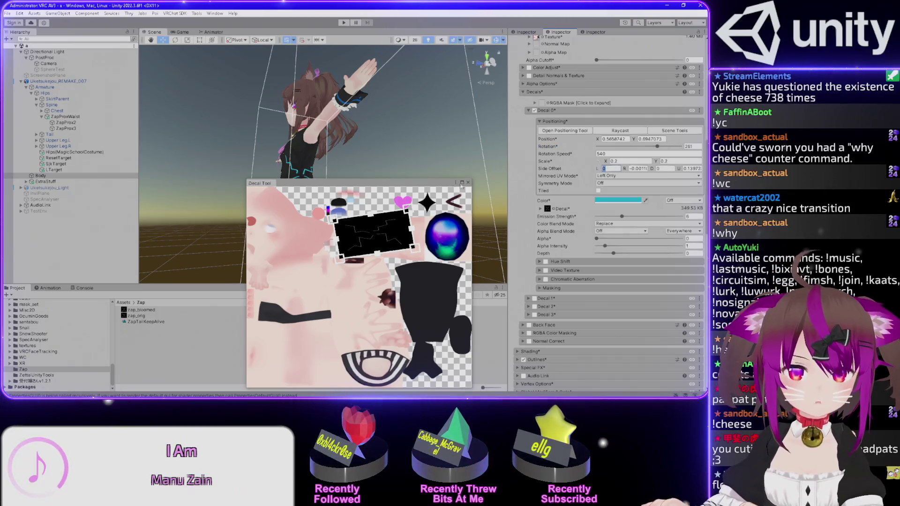
mouse_move(414, 232)
mouse_down()
mouse_move(375, 240)
mouse_move(370, 260)
mouse_move(352, 270)
mouse_up()
drag(663, 148, 656, 147)
Set all four Side Offset fields to 0
click(611, 168)
text(0)
key(Tab)
text(0)
key(Tab)
text(0)
key(Tab)
text(0)
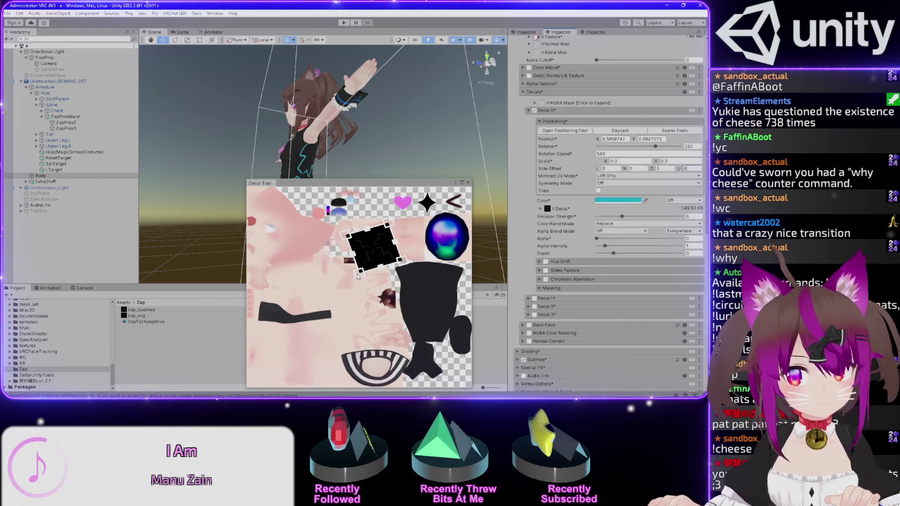
Re-zero the left and top offsets, nudge the decal to X 0.7017, Y 0.7478, and move the Decal Tool window lower-left
drag(360, 276, 404, 250)
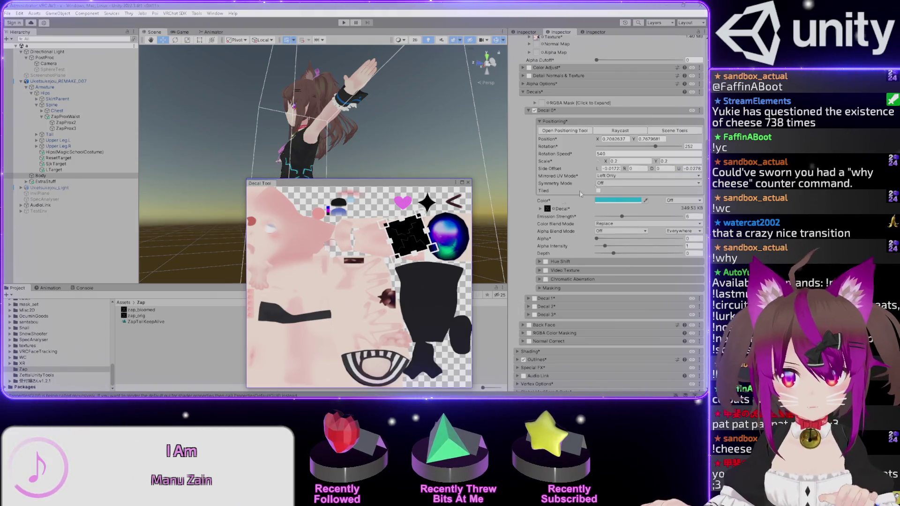
text(0)
click(688, 168)
text(0)
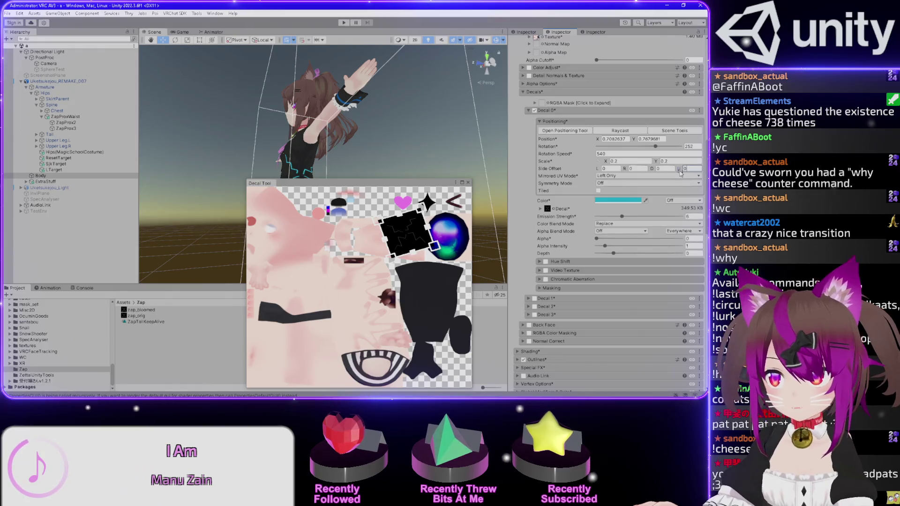
drag(409, 229, 407, 233)
drag(326, 185, 113, 255)
mouse_move(347, 117)
mouse_down()
mouse_move(368, 115)
mouse_move(352, 153)
mouse_up()
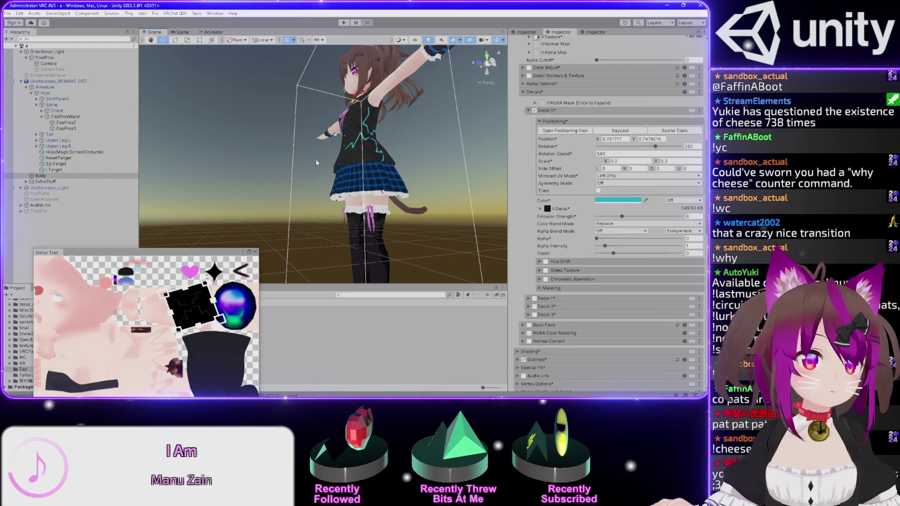
Move the zap decal to the texture's upper-right corner (about X 0.94, Y 0.85) and maximize the Decal Tool preview
scroll(350, 266, up, 5)
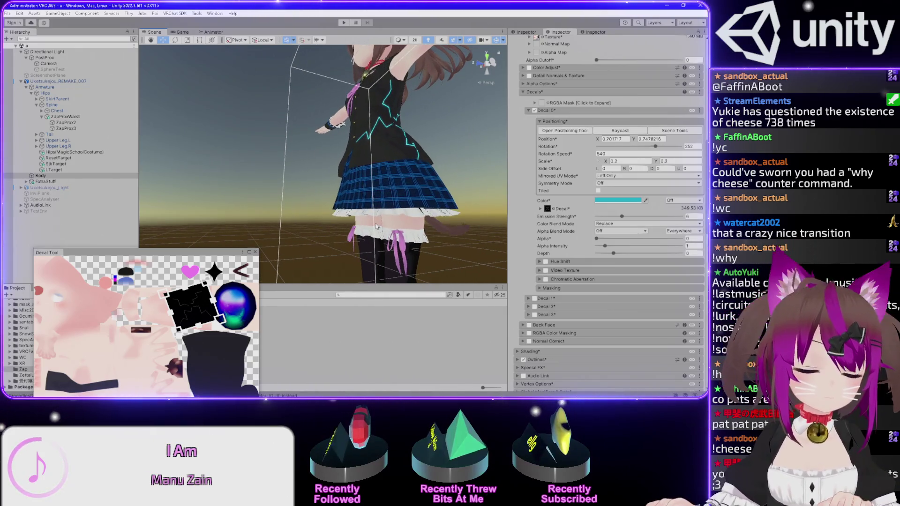
drag(375, 222, 366, 199)
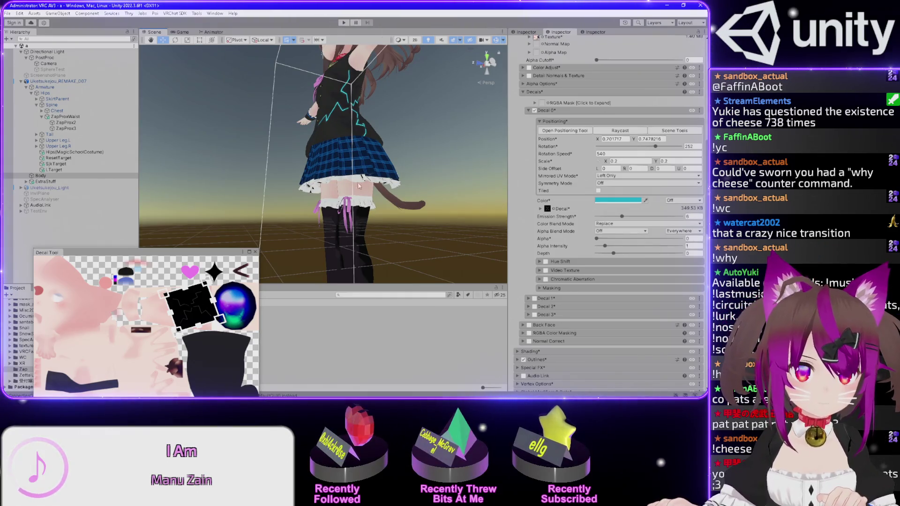
drag(197, 308, 169, 293)
mouse_move(156, 256)
mouse_down()
mouse_move(233, 228)
mouse_move(273, 269)
mouse_up()
click(366, 264)
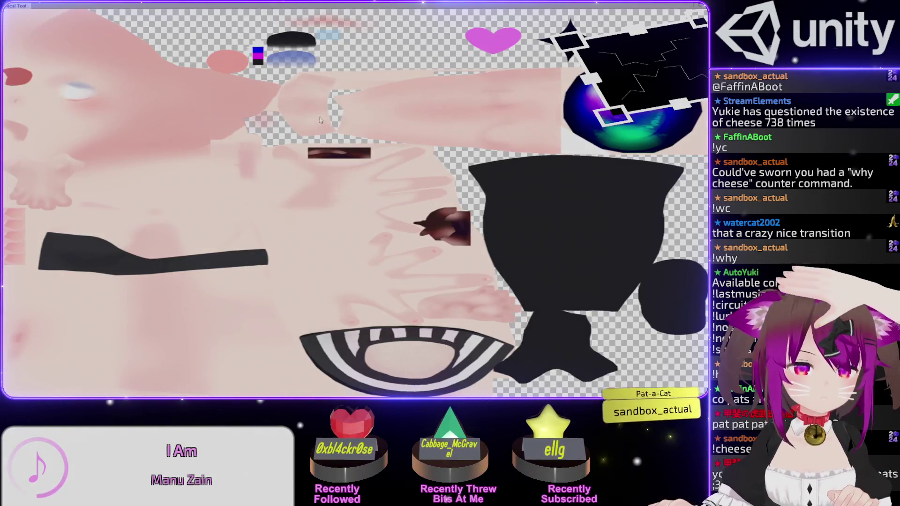
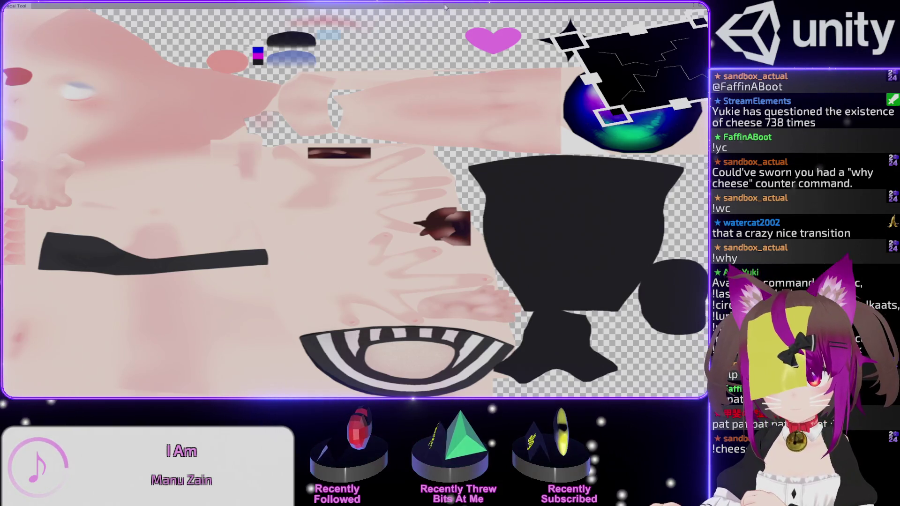
Undo the eye preview and reset Decal 0 Position to 0, 0
key(ctrl+z)
mouse_move(436, 7)
mouse_down()
mouse_move(437, 51)
mouse_move(213, 158)
mouse_up()
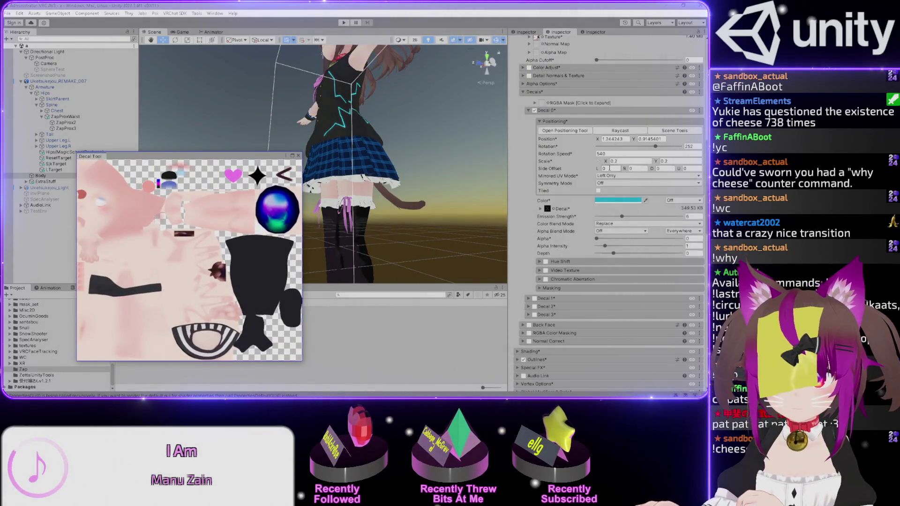
click(621, 139)
text(0)
key(Tab)
text(0)
mouse_move(87, 354)
mouse_down()
mouse_move(166, 283)
mouse_move(194, 203)
mouse_move(240, 197)
mouse_up()
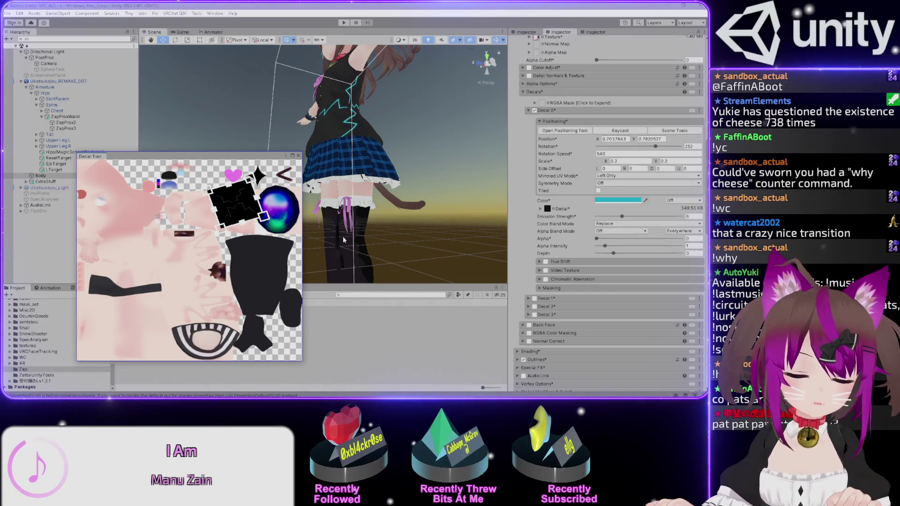
Drag the decal onto the pink skin area near the texture's top and shrink it to 0.2
mouse_move(232, 203)
mouse_down()
mouse_move(260, 262)
mouse_move(178, 209)
mouse_up()
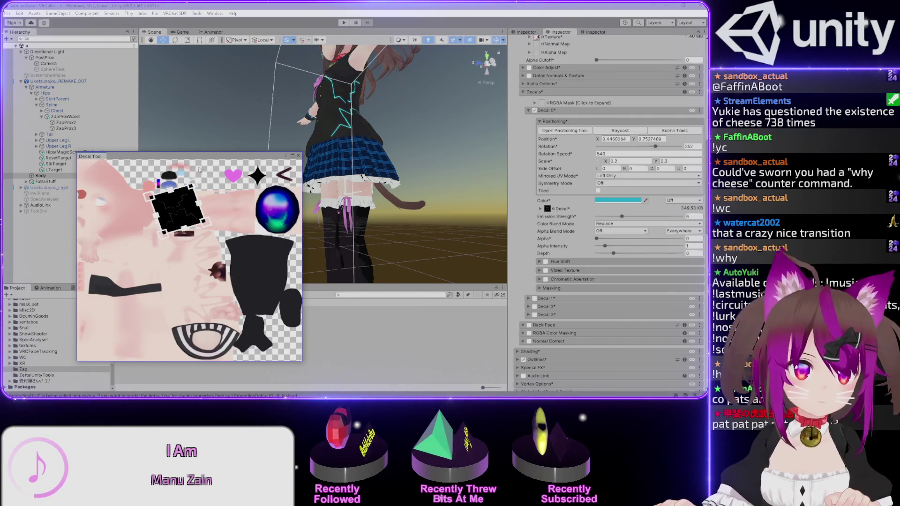
drag(206, 160, 380, 172)
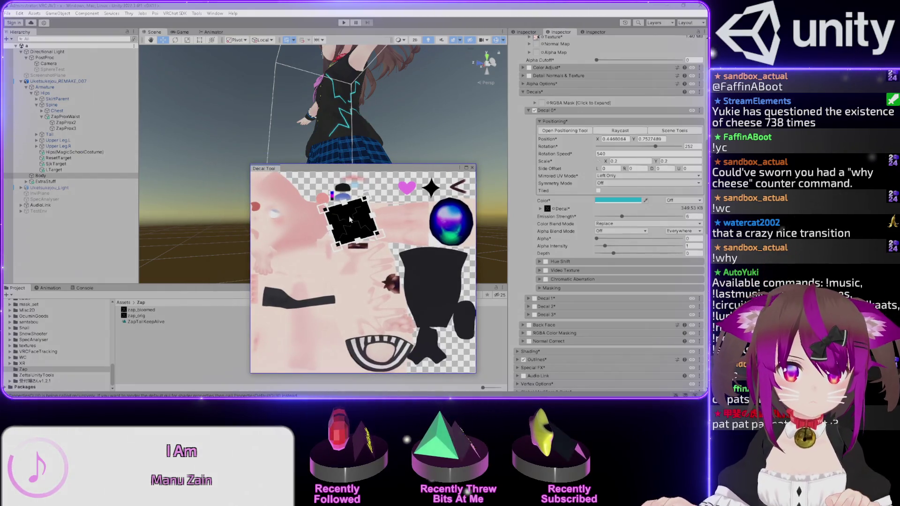
click(467, 169)
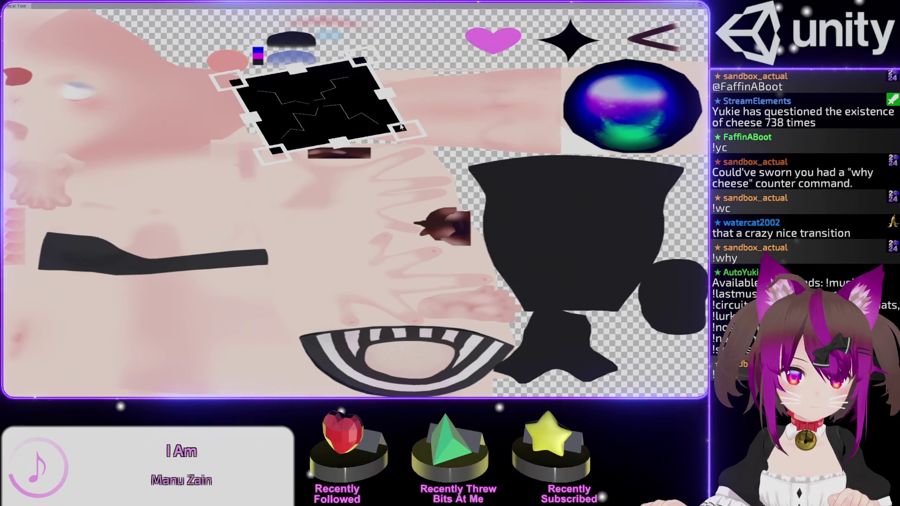
drag(406, 134, 389, 114)
mouse_move(347, 93)
mouse_down()
mouse_move(305, 100)
mouse_move(356, 123)
mouse_move(324, 133)
mouse_move(300, 104)
mouse_move(254, 91)
mouse_up()
mouse_move(328, 99)
mouse_down()
mouse_move(327, 155)
mouse_move(306, 89)
mouse_up()
mouse_move(401, 5)
mouse_down()
mouse_move(401, 21)
mouse_move(224, 126)
mouse_move(256, 150)
mouse_up()
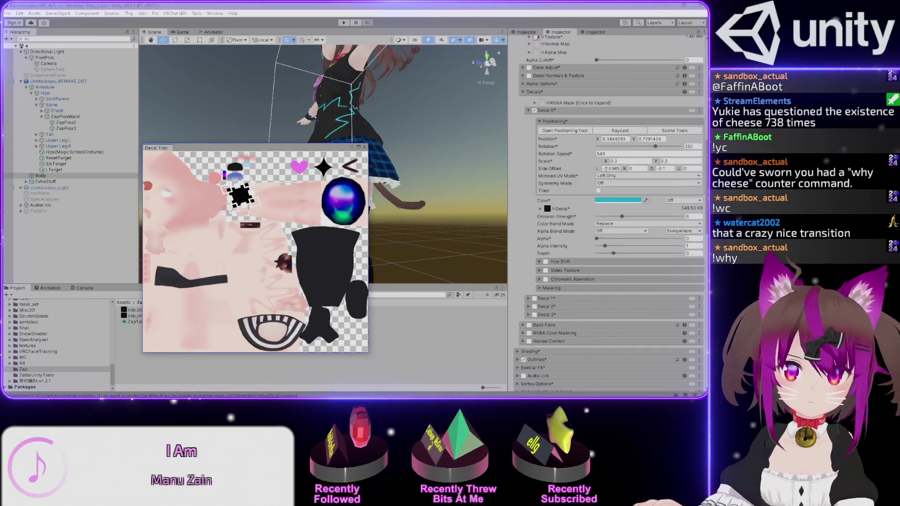
Set Side Offset L and D to 0 and the decal scale to 0.1 on both axes
double_click(619, 168)
text(0)
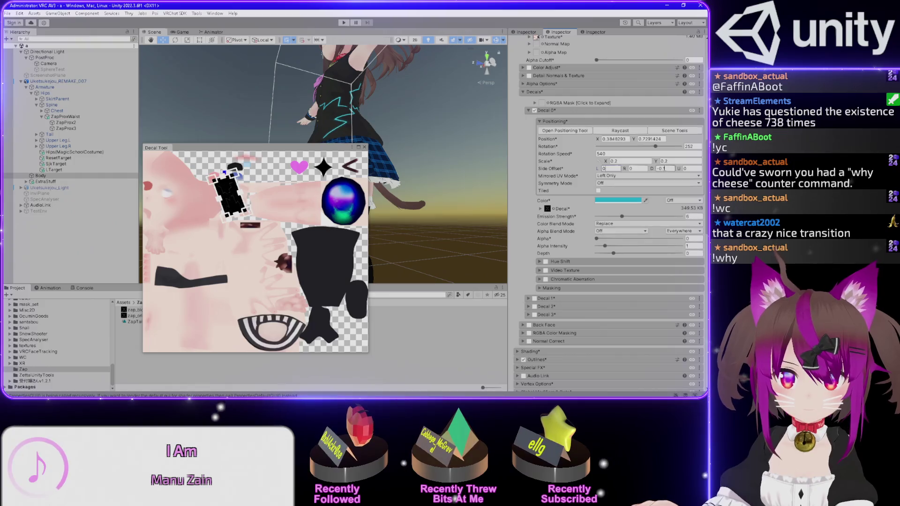
double_click(664, 169)
text(0)
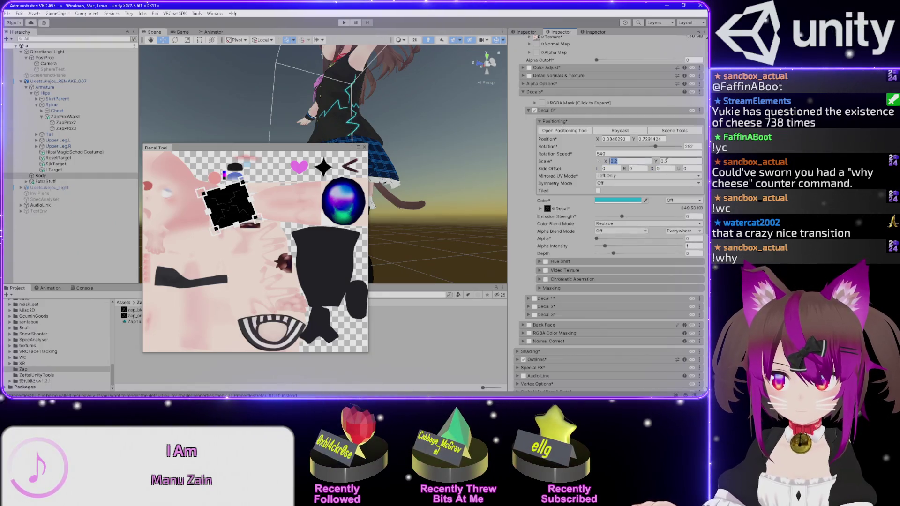
text(0.1)
key(Tab)
text(0.1)
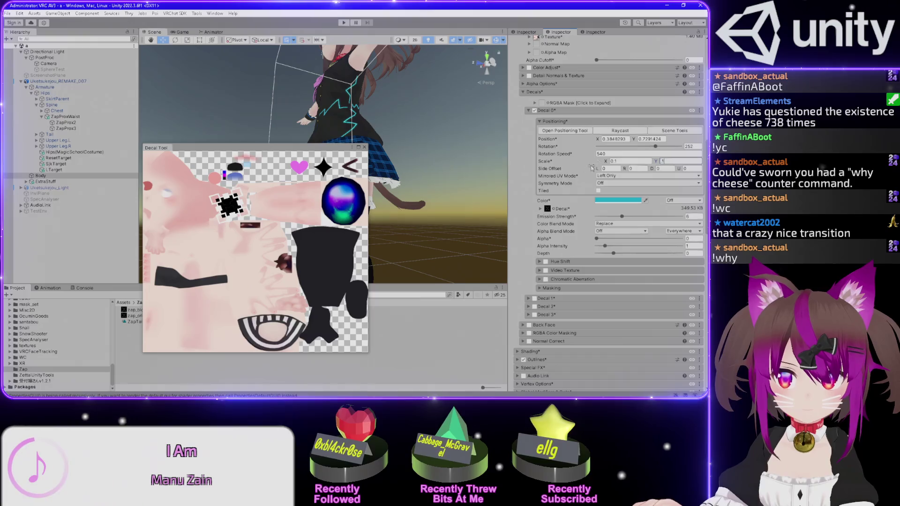
Reposition the decal on the upper skin area to about X 0.636, Y 0.755
mouse_move(229, 205)
mouse_down()
mouse_move(241, 206)
mouse_move(241, 197)
mouse_move(274, 203)
mouse_move(244, 191)
mouse_up()
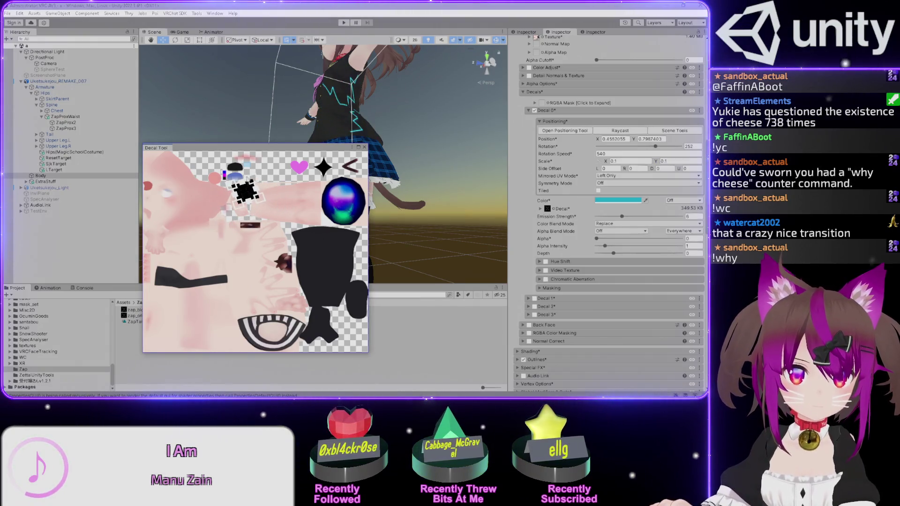
mouse_move(271, 150)
mouse_down()
mouse_move(329, 191)
mouse_move(298, 226)
mouse_move(160, 51)
mouse_up()
mouse_move(134, 93)
mouse_down()
mouse_move(142, 108)
mouse_move(130, 93)
mouse_move(195, 99)
mouse_up()
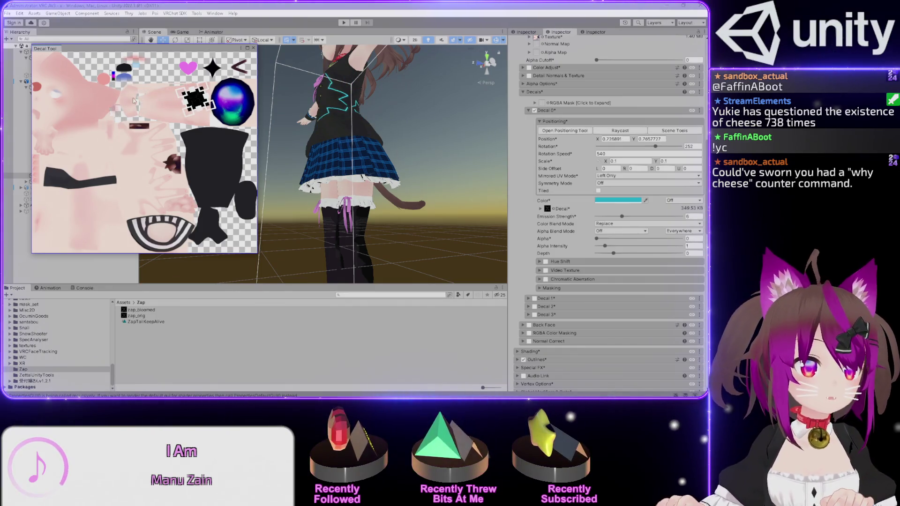
mouse_move(153, 52)
mouse_down()
mouse_move(236, 97)
mouse_move(299, 152)
mouse_up()
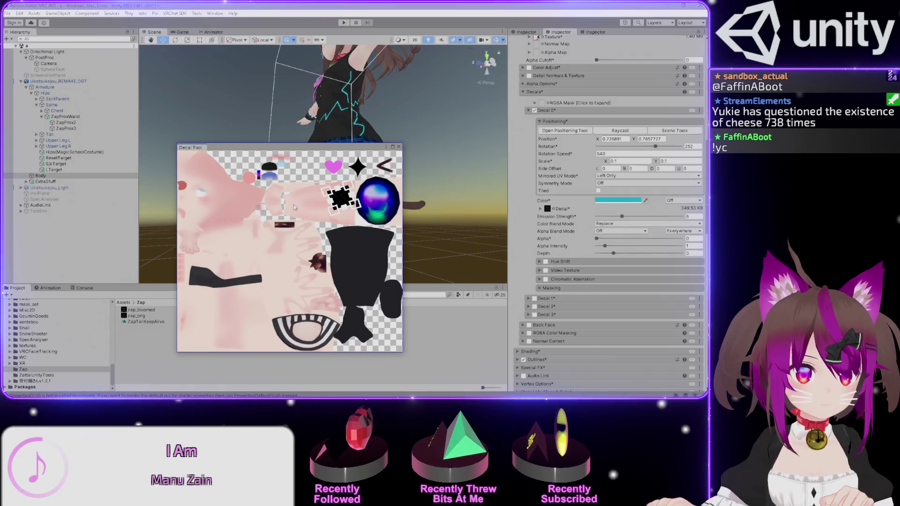
mouse_move(307, 149)
mouse_down()
mouse_move(475, 185)
mouse_move(516, 160)
mouse_move(556, 161)
mouse_up()
drag(590, 209, 524, 212)
drag(374, 116, 302, 211)
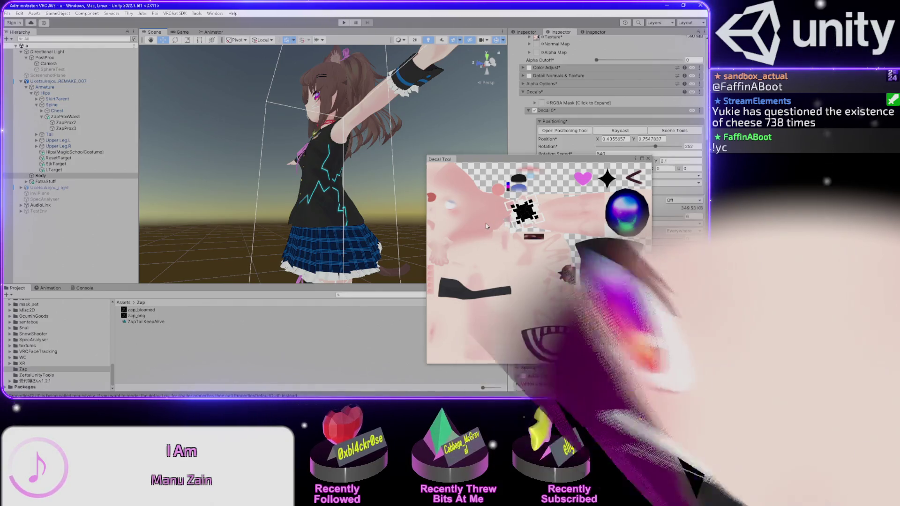
View the avatar's head up close while shifting the decal left, then back right
scroll(339, 113, up, 2)
drag(339, 113, 335, 180)
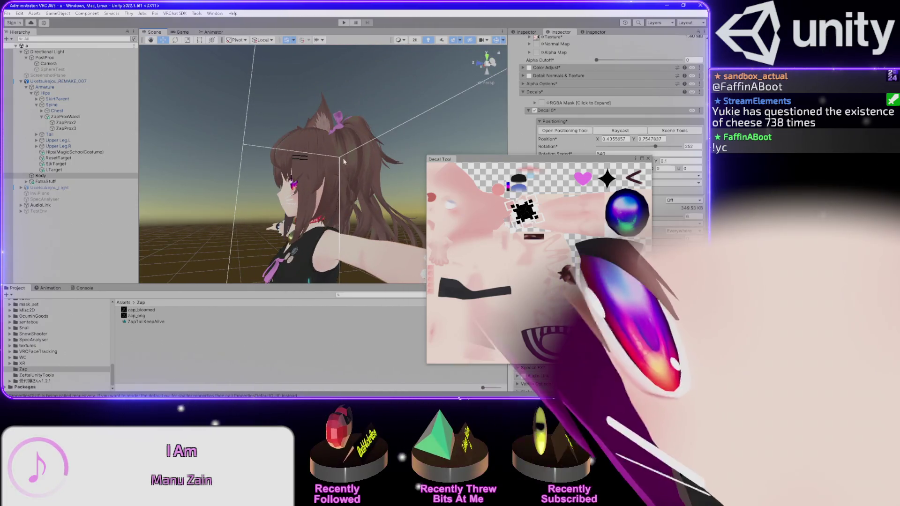
mouse_move(524, 212)
mouse_down()
mouse_move(456, 212)
mouse_move(467, 212)
mouse_up()
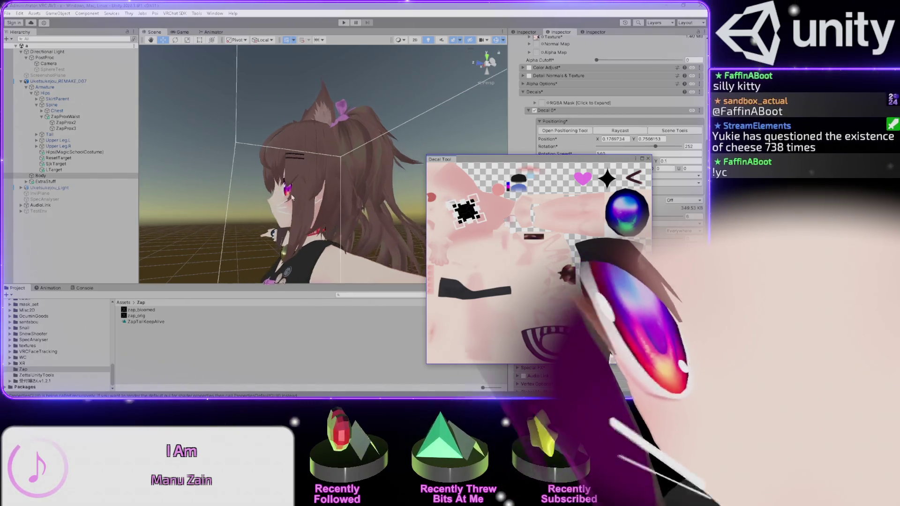
double_click(52, 177)
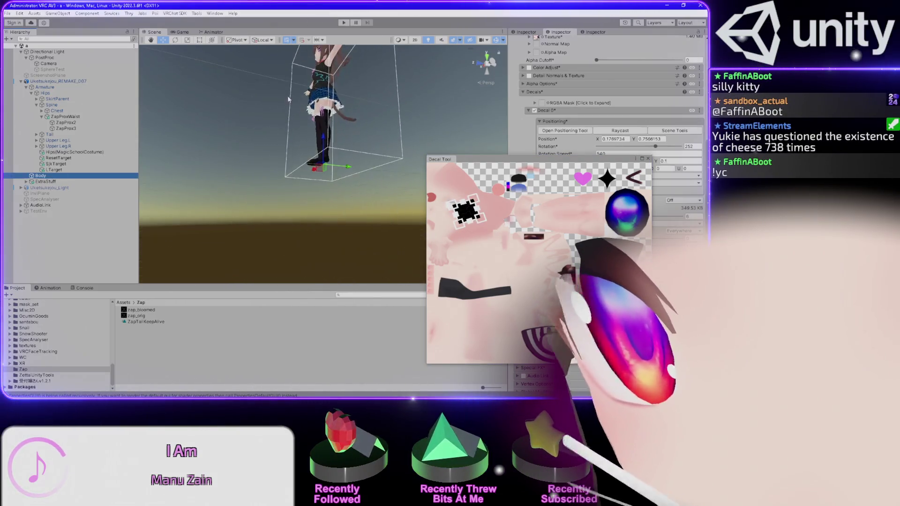
scroll(314, 213, up, 6)
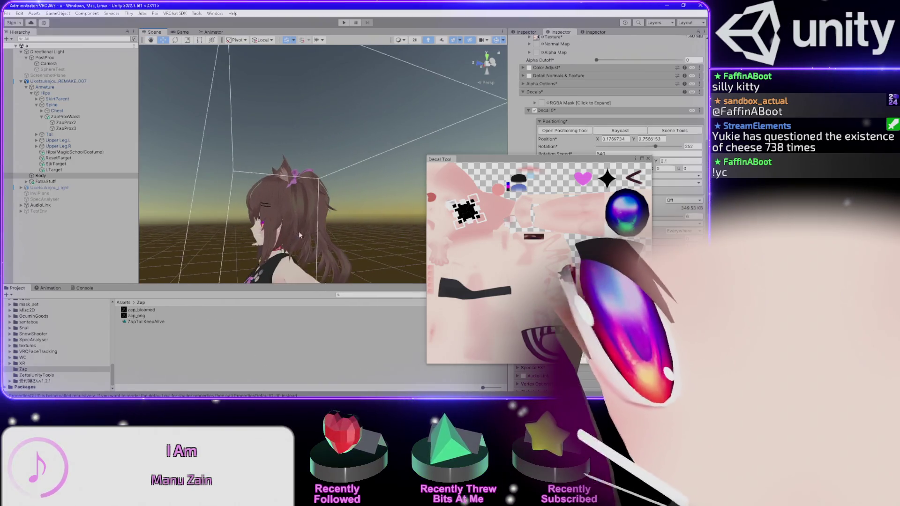
drag(341, 177, 318, 191)
scroll(318, 191, up, 5)
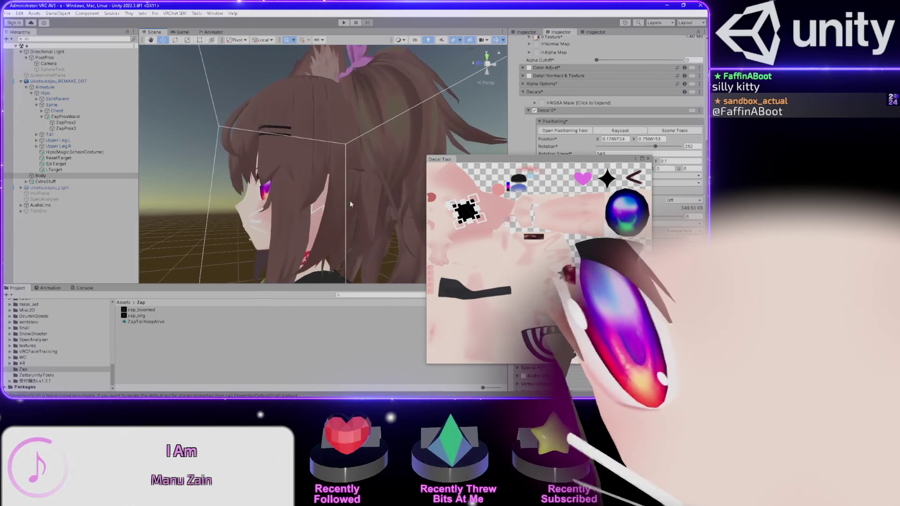
drag(466, 212, 453, 218)
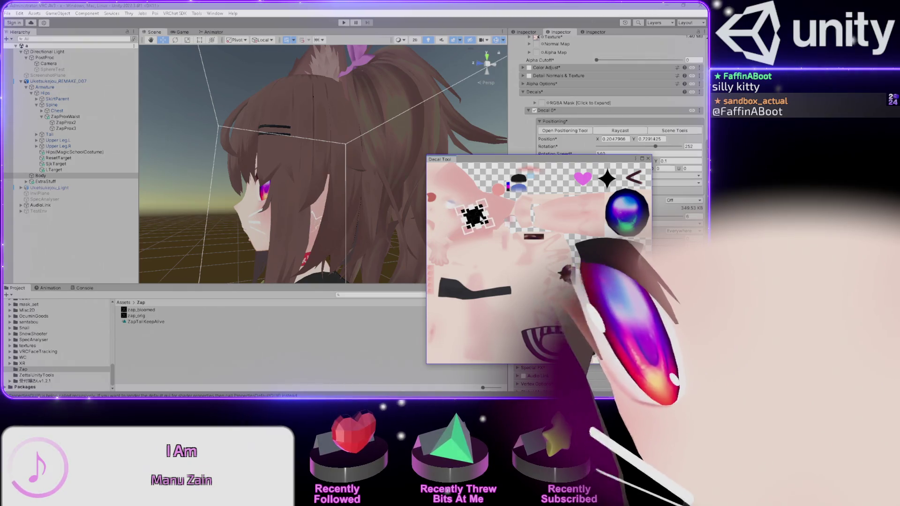
mouse_move(490, 212)
mouse_down()
mouse_move(513, 203)
mouse_move(523, 211)
mouse_move(519, 177)
mouse_move(508, 175)
mouse_move(533, 205)
mouse_up()
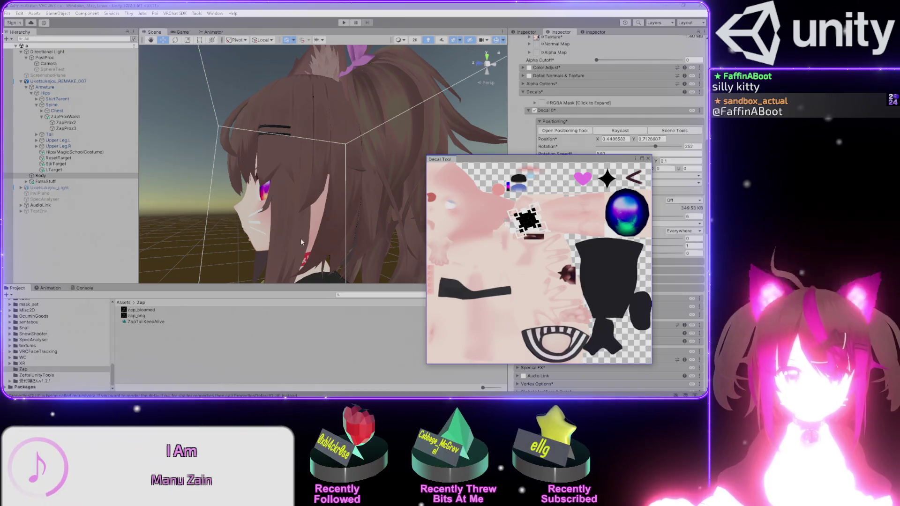
Settle the decal at about X 0.429, Y 0.766 near the neck and enlarge the Decal Tool
scroll(302, 242, up, 5)
drag(301, 242, 312, 201)
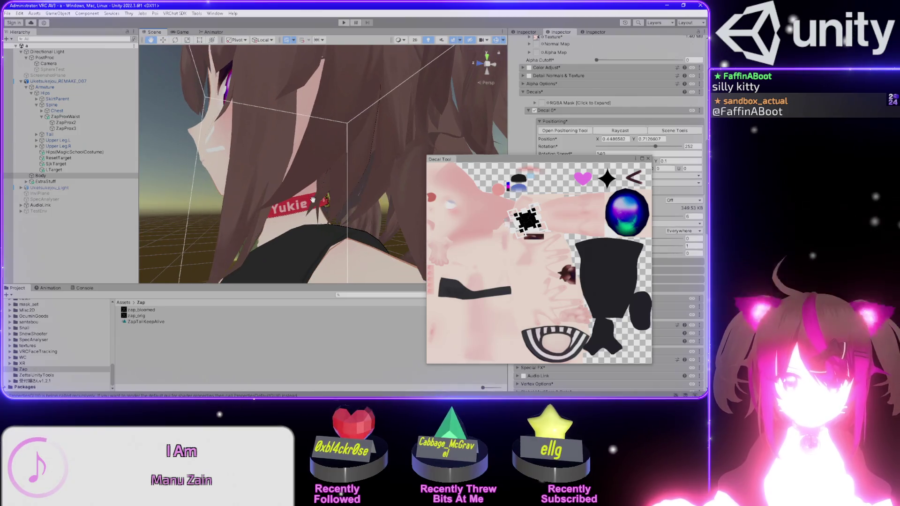
drag(526, 222, 550, 258)
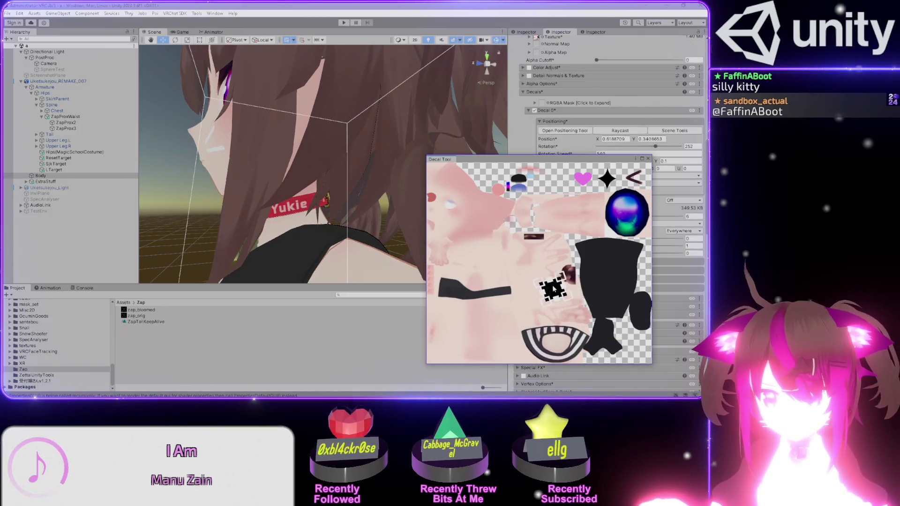
mouse_move(297, 228)
mouse_down()
mouse_move(280, 202)
mouse_move(463, 244)
mouse_up()
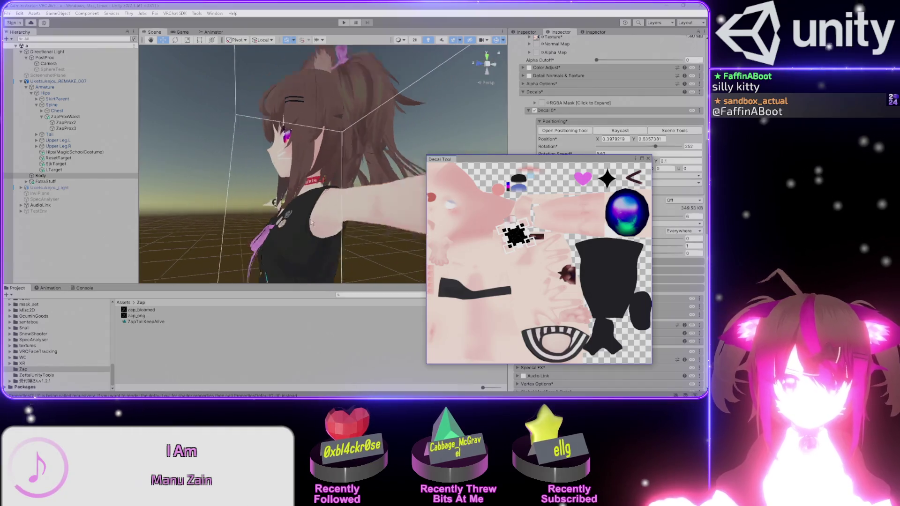
drag(516, 235, 541, 237)
drag(305, 205, 305, 213)
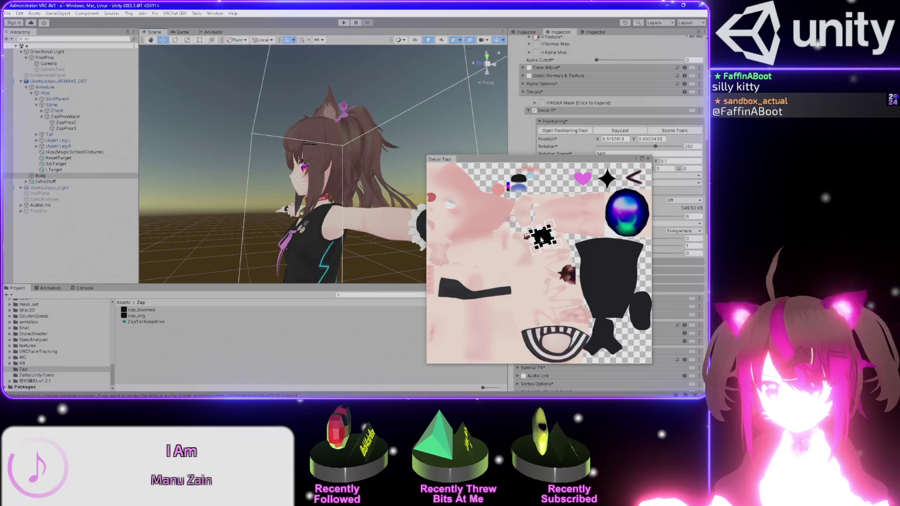
drag(533, 218, 526, 209)
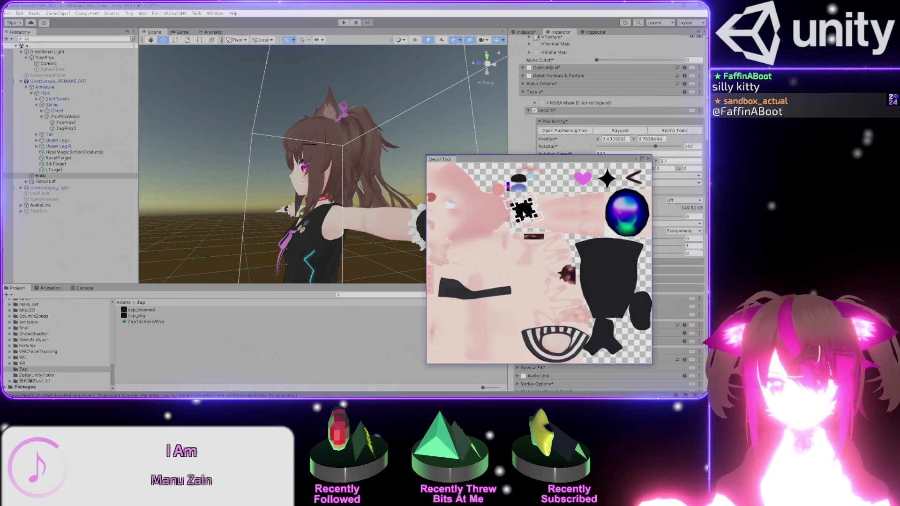
mouse_move(556, 161)
mouse_down()
mouse_move(246, 65)
mouse_move(229, 50)
mouse_up()
drag(326, 255, 519, 386)
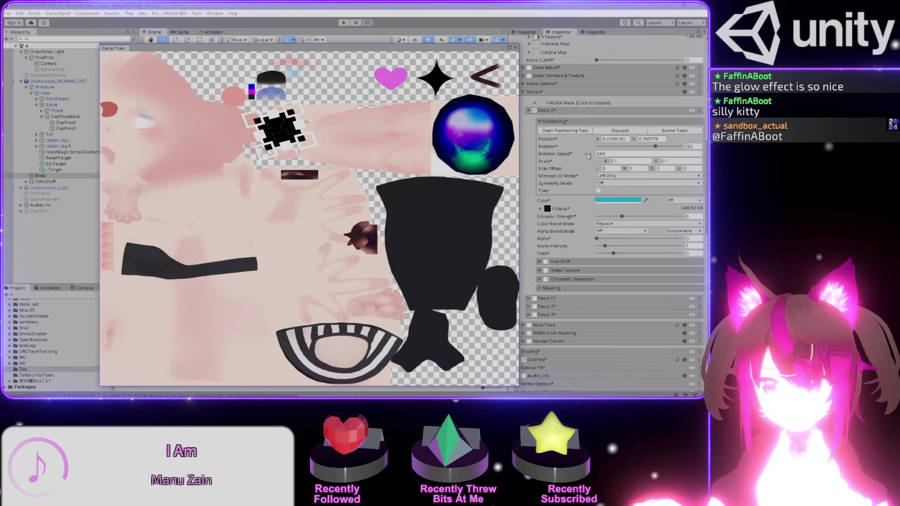
Rotate the decal toward 175 degrees and move it back up and left on the texture
drag(655, 146, 637, 146)
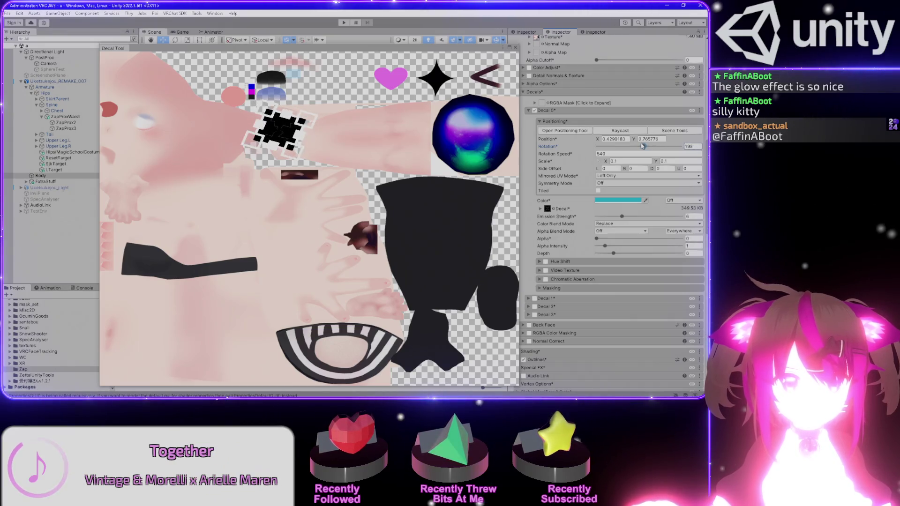
click(342, 184)
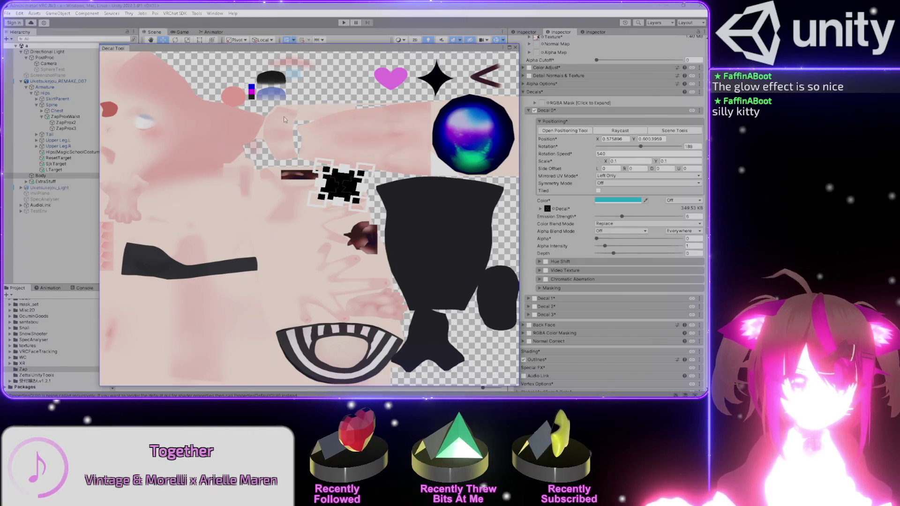
drag(335, 185, 281, 139)
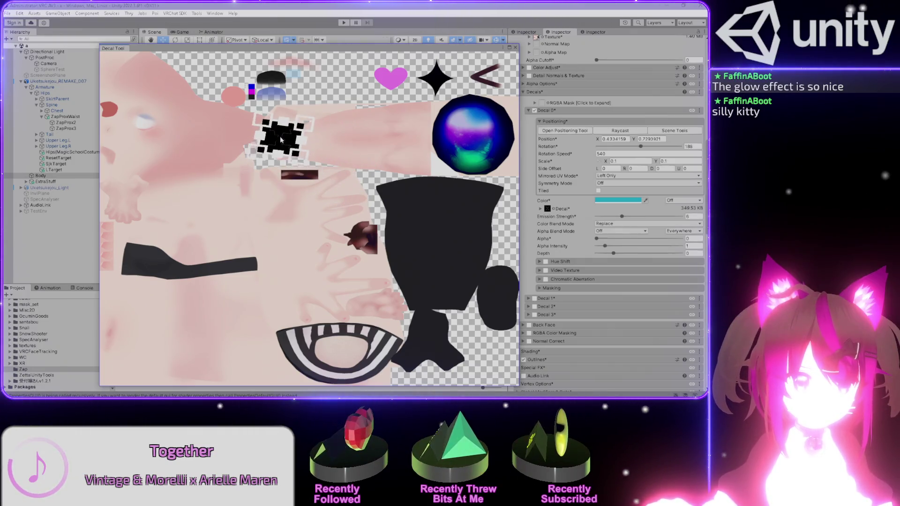
drag(524, 181, 446, 183)
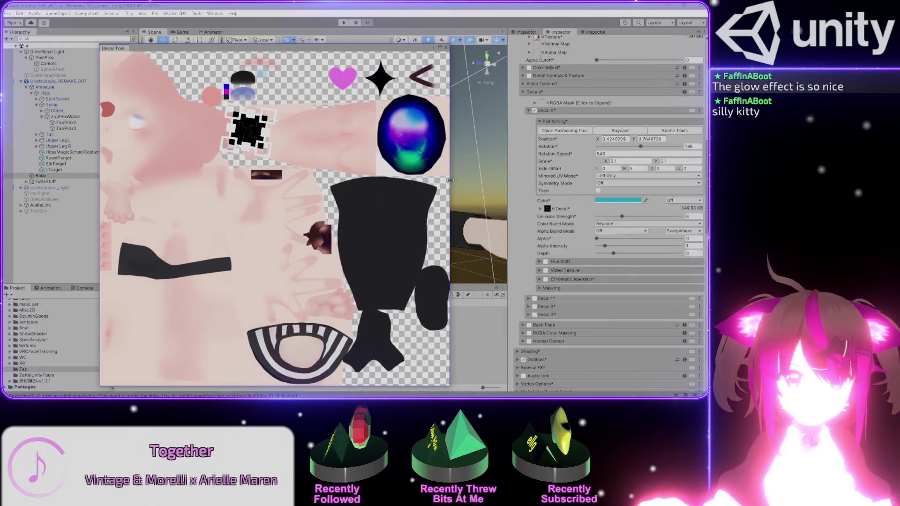
Set the decal scale to 0.13 and fine-tune its position to about X 0.437, Y 0.757
click(624, 161)
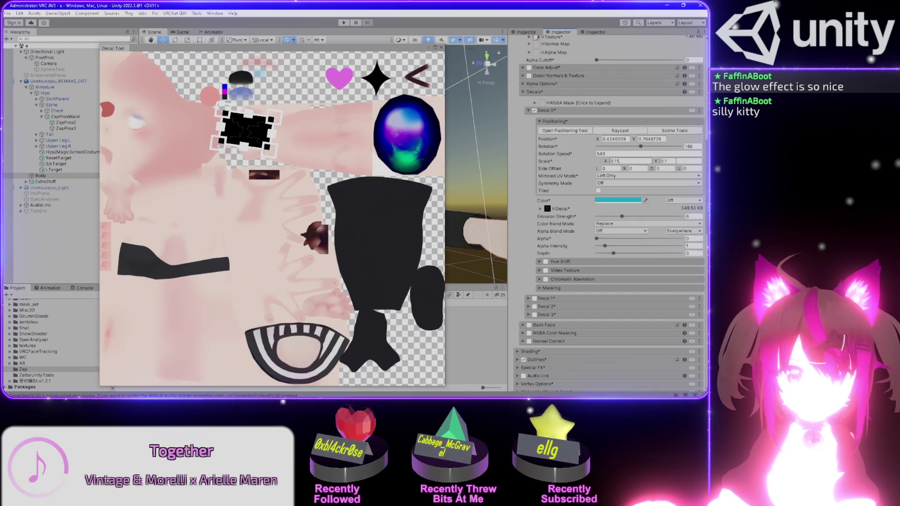
mouse_move(246, 136)
mouse_down()
mouse_move(293, 142)
mouse_move(249, 139)
mouse_up()
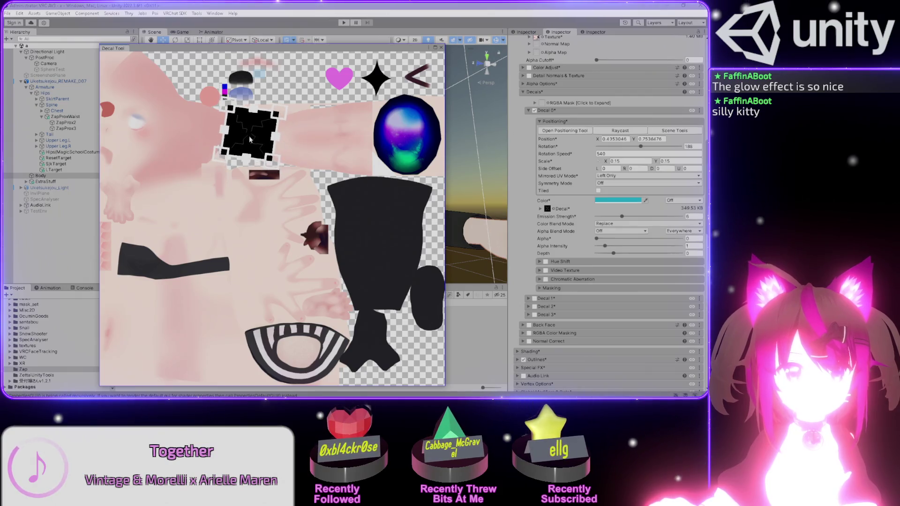
click(626, 161)
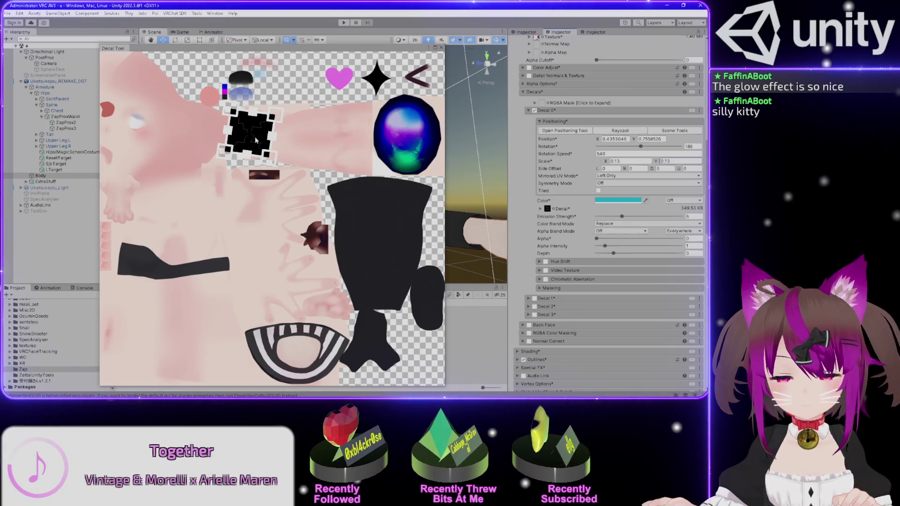
mouse_move(255, 138)
mouse_down()
mouse_move(281, 137)
mouse_move(258, 143)
mouse_move(287, 160)
mouse_move(256, 140)
mouse_up()
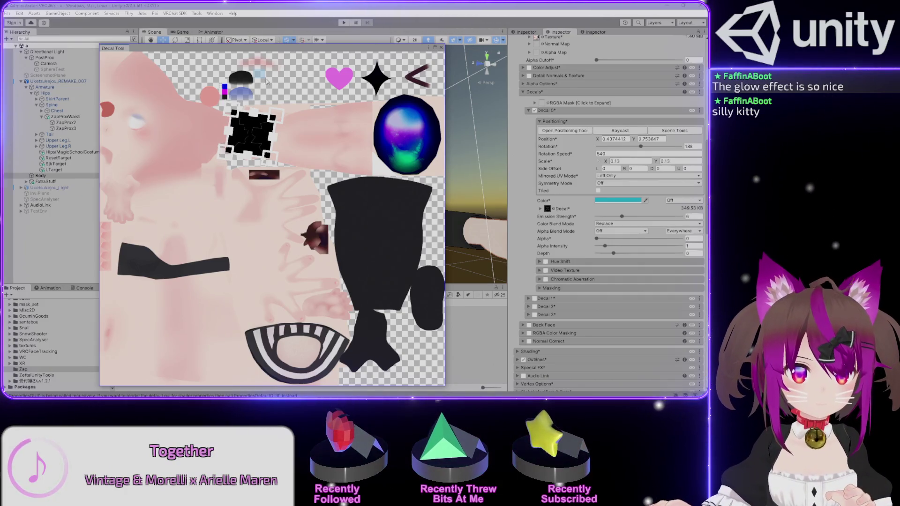
mouse_move(268, 142)
mouse_down()
mouse_move(278, 161)
mouse_move(253, 136)
mouse_up()
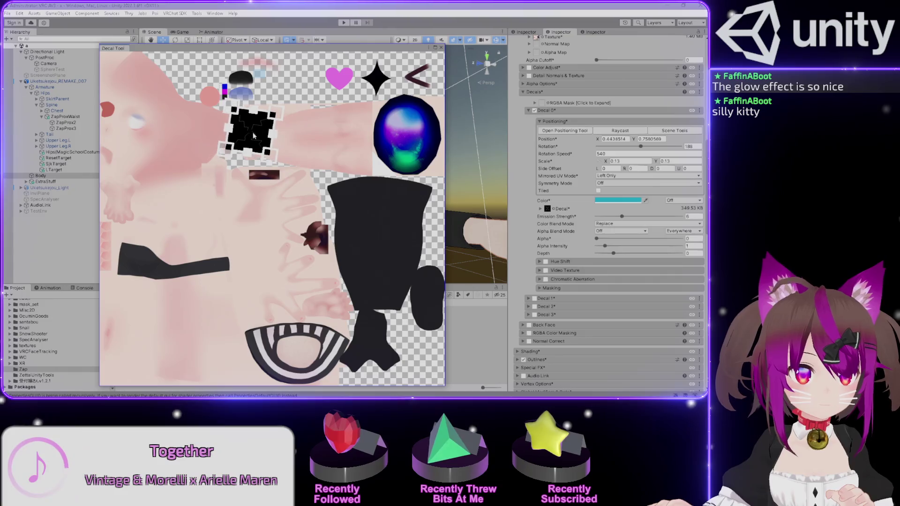
mouse_move(262, 55)
mouse_down()
mouse_move(402, 307)
mouse_move(445, 324)
mouse_up()
mouse_move(276, 193)
mouse_down()
mouse_move(384, 141)
mouse_move(412, 178)
mouse_move(461, 310)
mouse_move(315, 245)
mouse_move(297, 215)
mouse_up()
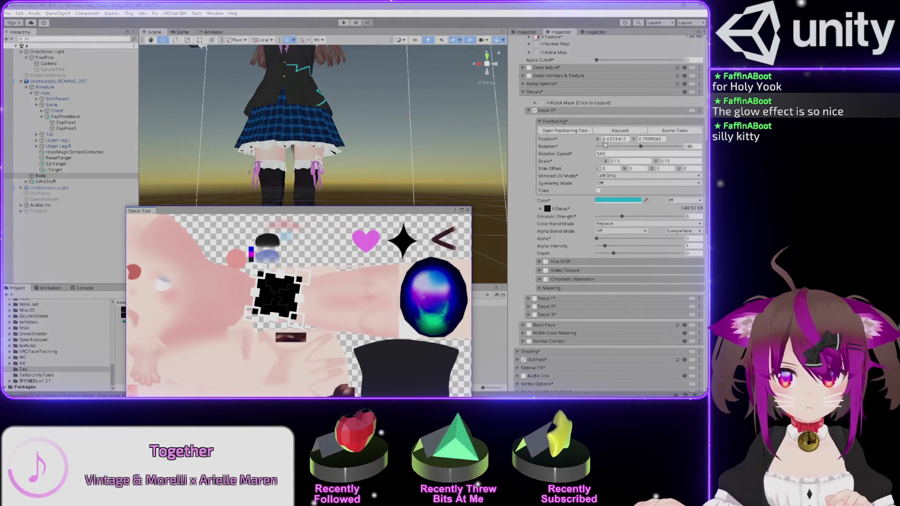
click(641, 147)
Try new decal rotation angles and nudge the decal to about X 0.431, Y 0.753
mouse_move(644, 147)
mouse_down()
mouse_move(631, 143)
mouse_move(640, 144)
mouse_up()
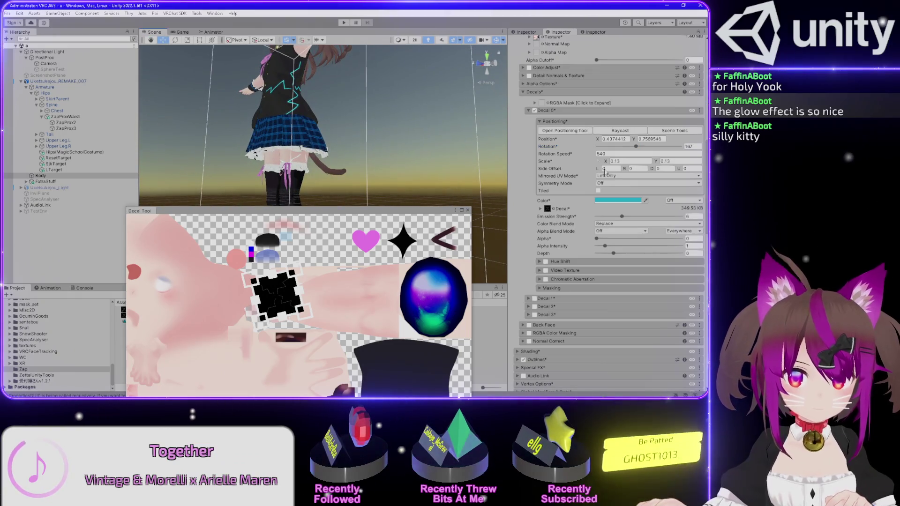
click(634, 154)
text(0)
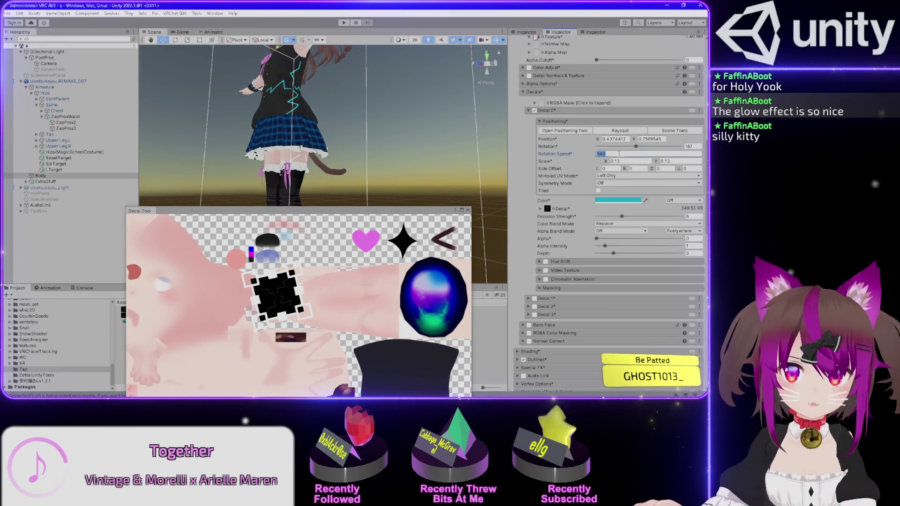
scroll(289, 160, up, 5)
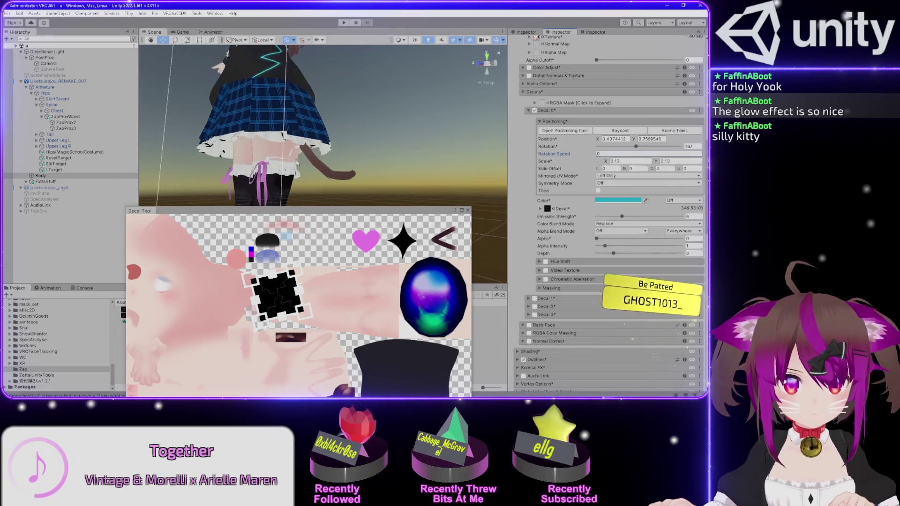
scroll(289, 161, up, 5)
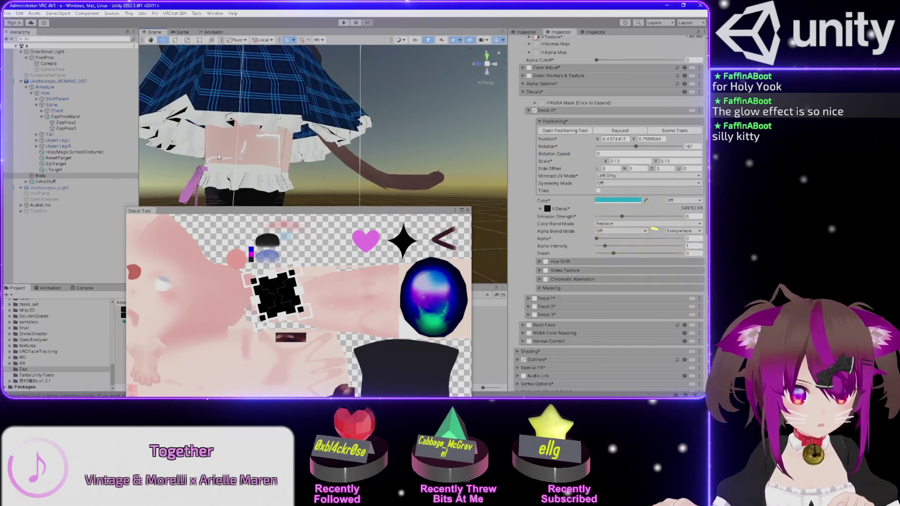
drag(203, 161, 314, 136)
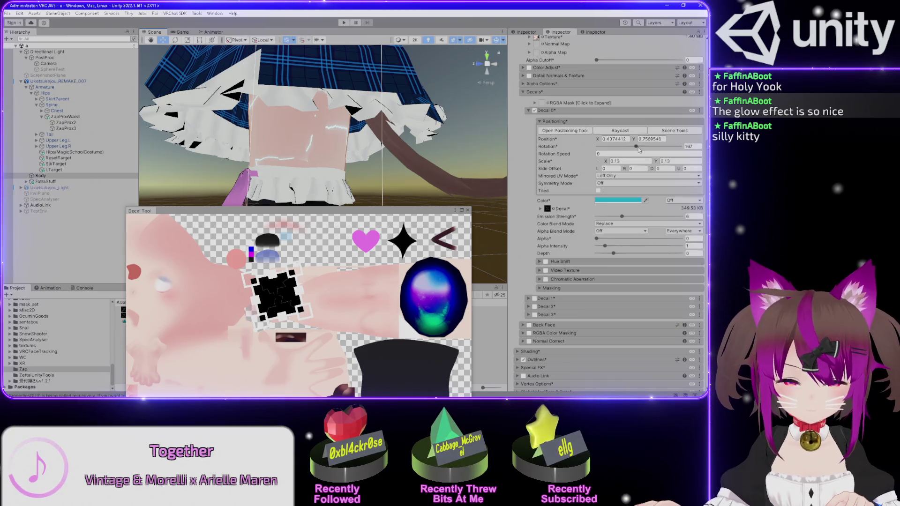
drag(637, 149, 659, 151)
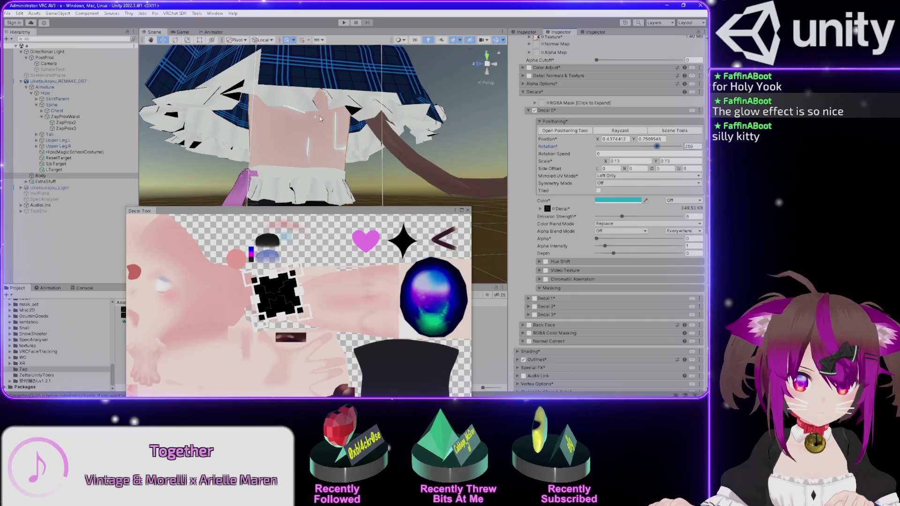
mouse_move(285, 302)
mouse_down()
mouse_move(372, 311)
mouse_move(287, 310)
mouse_move(278, 298)
mouse_move(300, 343)
mouse_move(277, 300)
mouse_move(334, 310)
mouse_up()
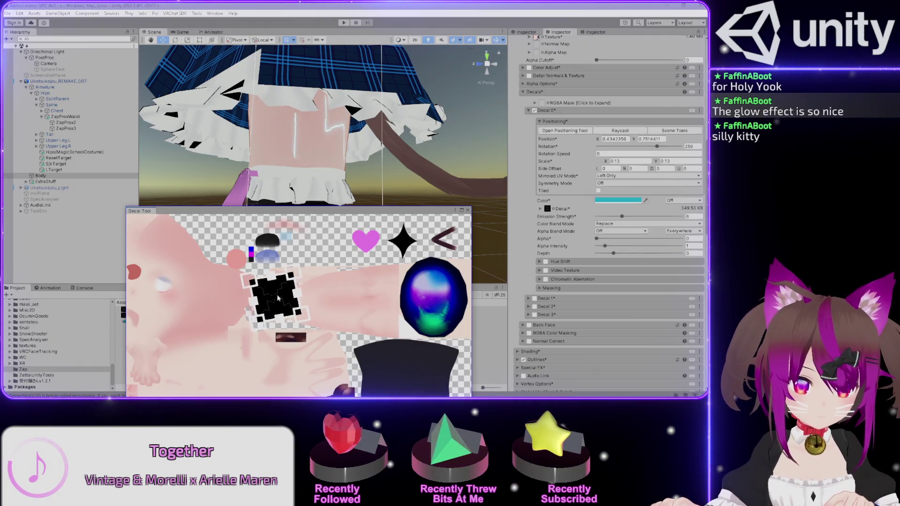
drag(279, 299, 278, 297)
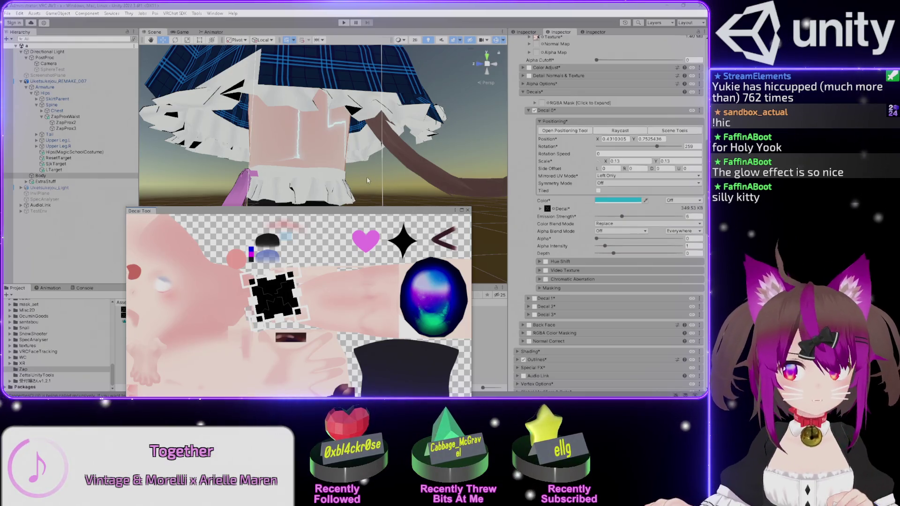
Check the skirt from new angles and reset the decal rotation to 0
drag(280, 148, 319, 137)
scroll(314, 127, down, 5)
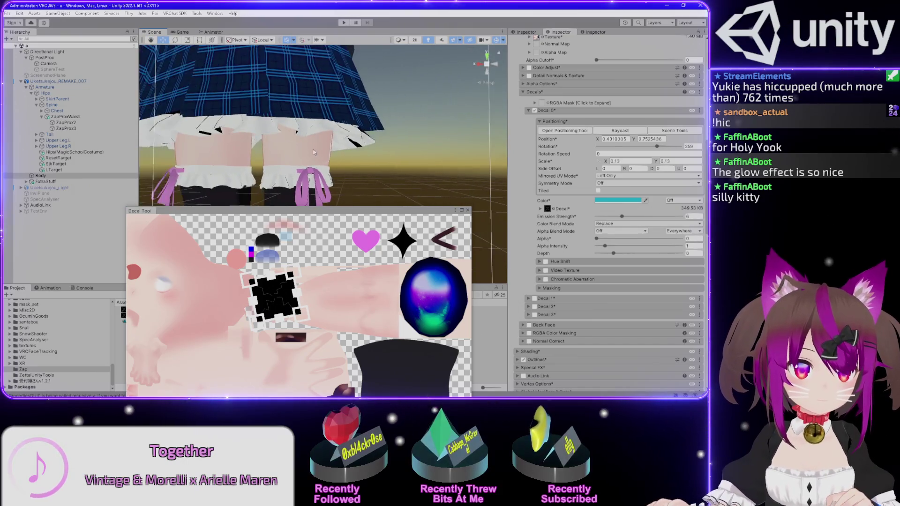
scroll(309, 111, up, 3)
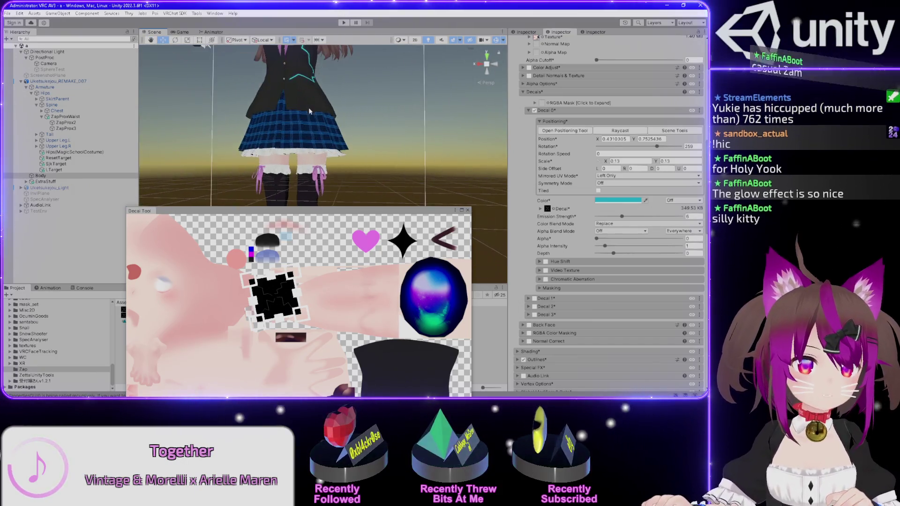
scroll(309, 112, up, 5)
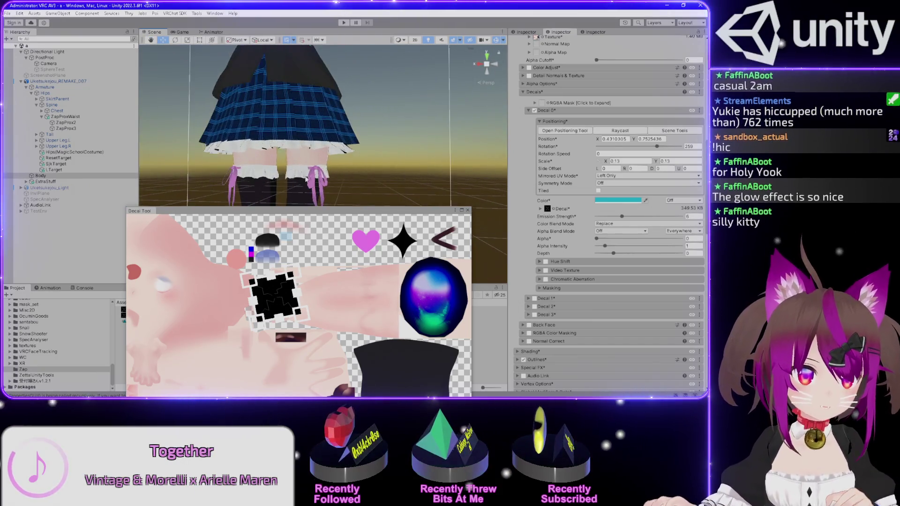
drag(368, 170, 398, 174)
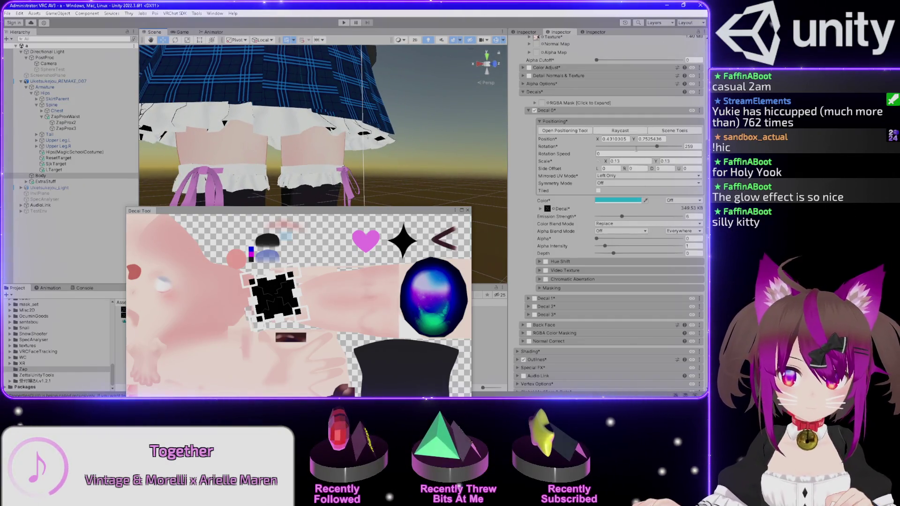
mouse_move(657, 146)
mouse_down()
mouse_move(619, 147)
mouse_move(681, 146)
mouse_move(601, 150)
mouse_move(651, 147)
mouse_move(639, 146)
mouse_up()
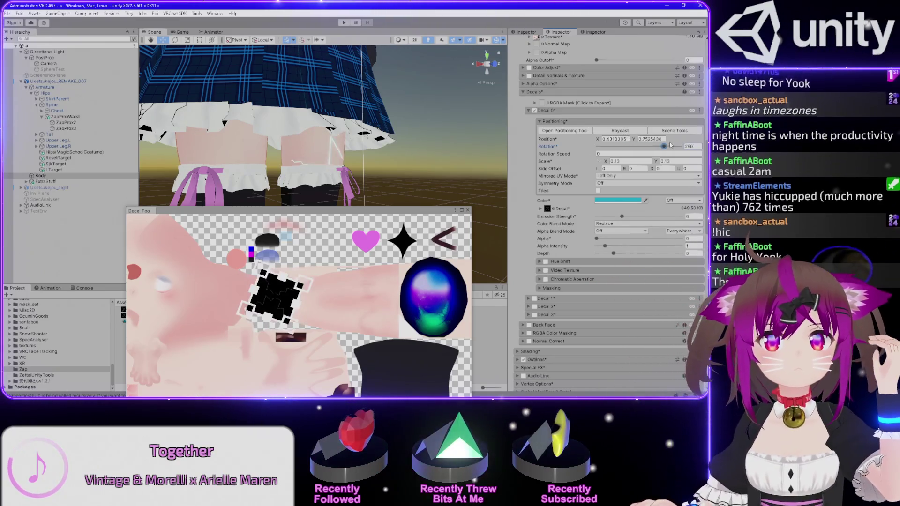
drag(638, 146, 598, 147)
Set rotation speed to 513, tilt rotation to 10, and close the decal placement preview
click(622, 154)
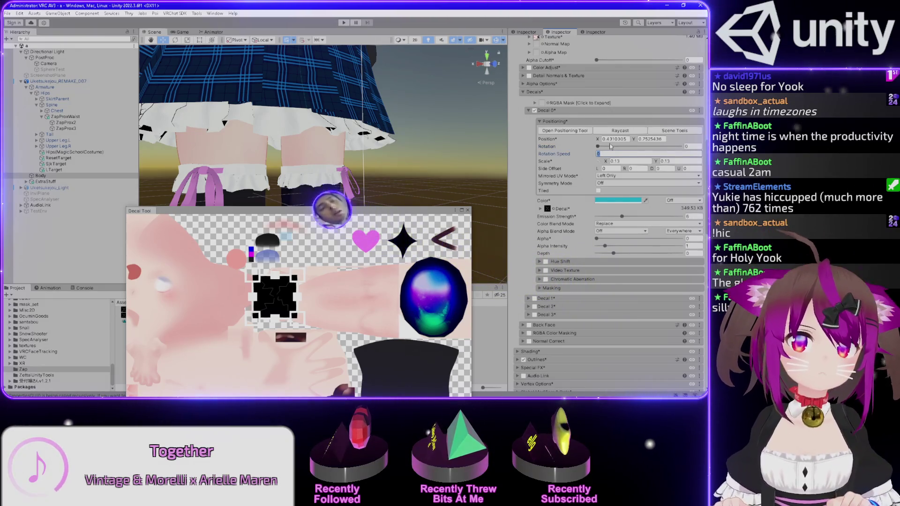
text(513)
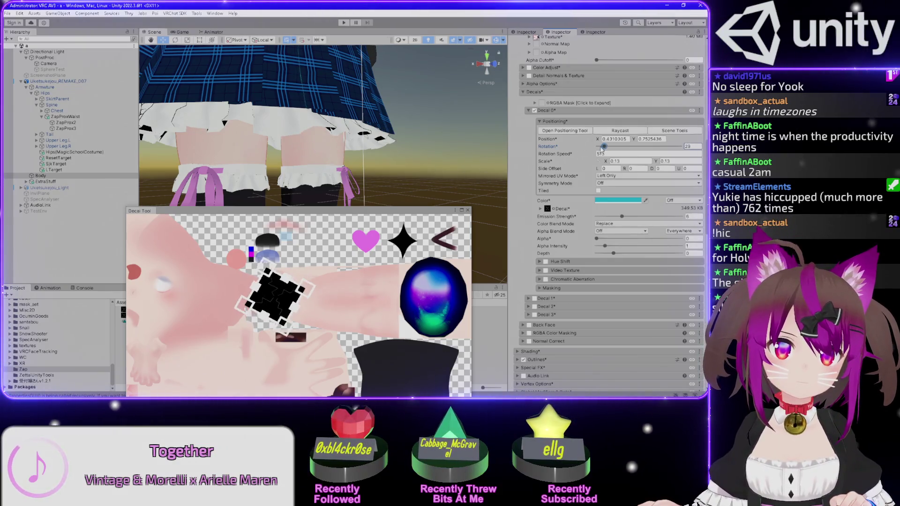
mouse_move(319, 132)
mouse_down()
mouse_move(335, 122)
mouse_move(344, 166)
mouse_up()
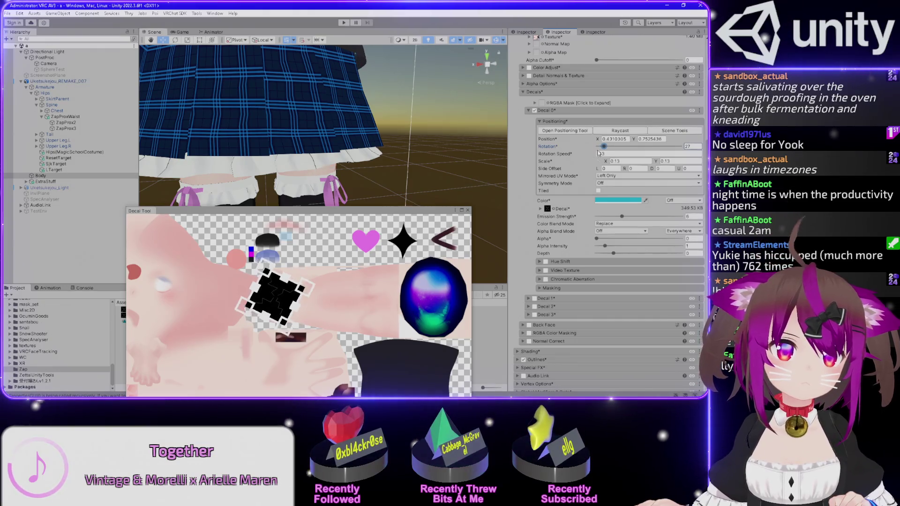
mouse_move(312, 123)
mouse_down()
mouse_move(319, 108)
mouse_move(339, 126)
mouse_move(330, 125)
mouse_up()
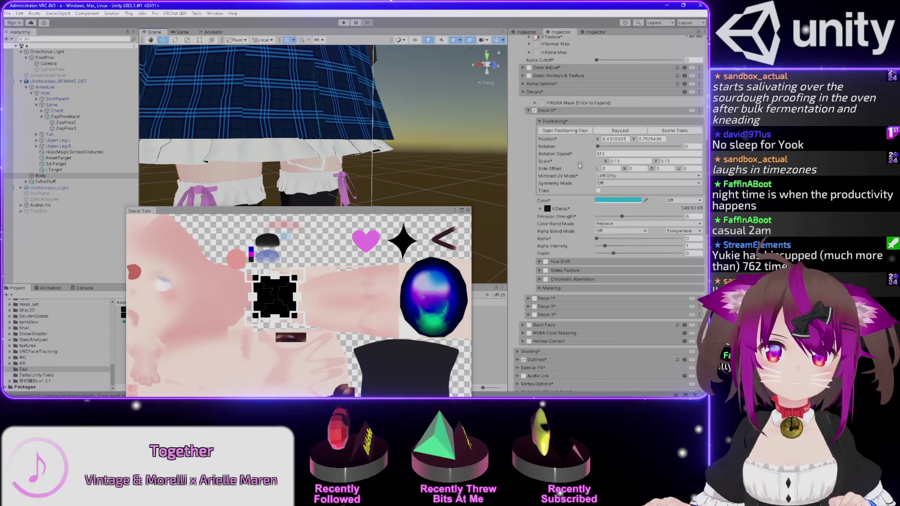
drag(601, 149, 565, 155)
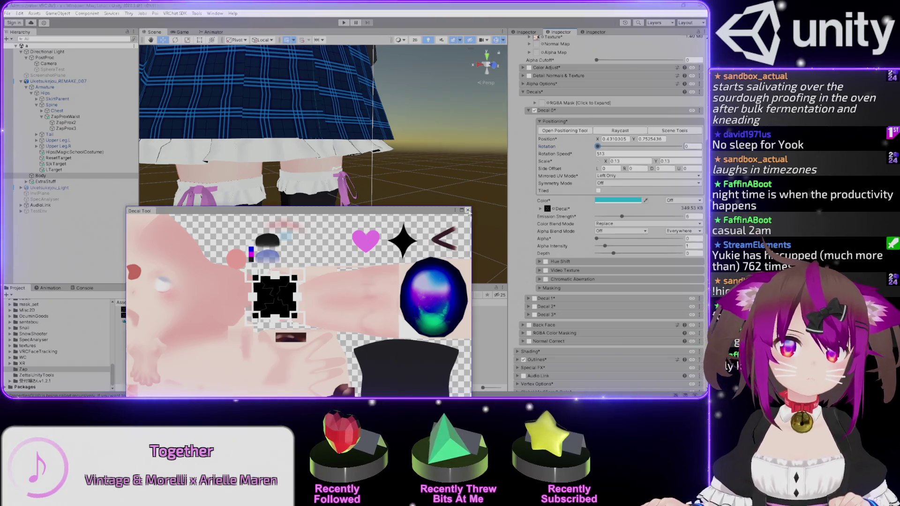
click(467, 211)
scroll(519, 217, down, 8)
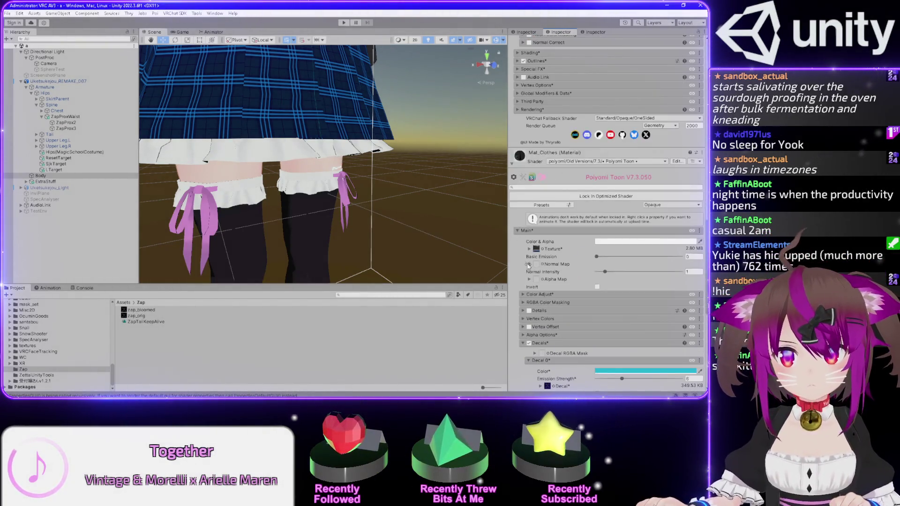
Set the Decal 0 depth to -0.002, with emission strength reverted to about 6
scroll(539, 266, down, 5)
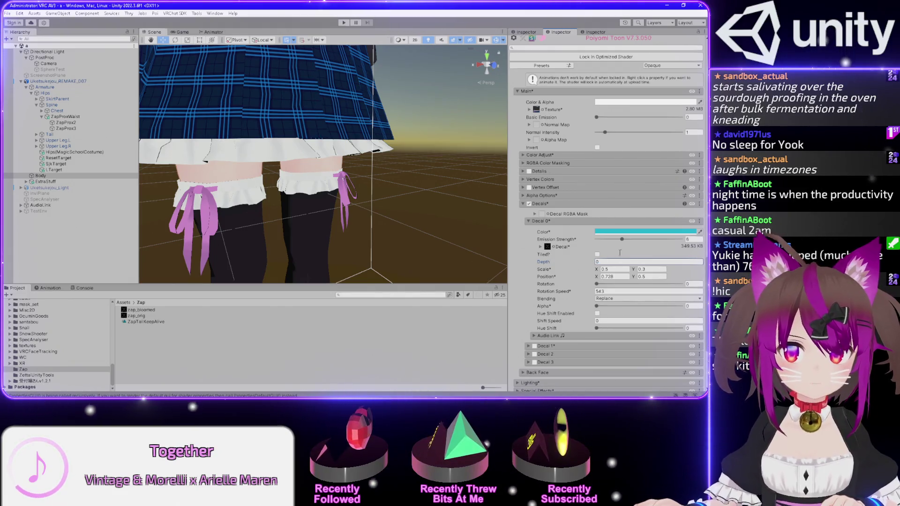
click(622, 240)
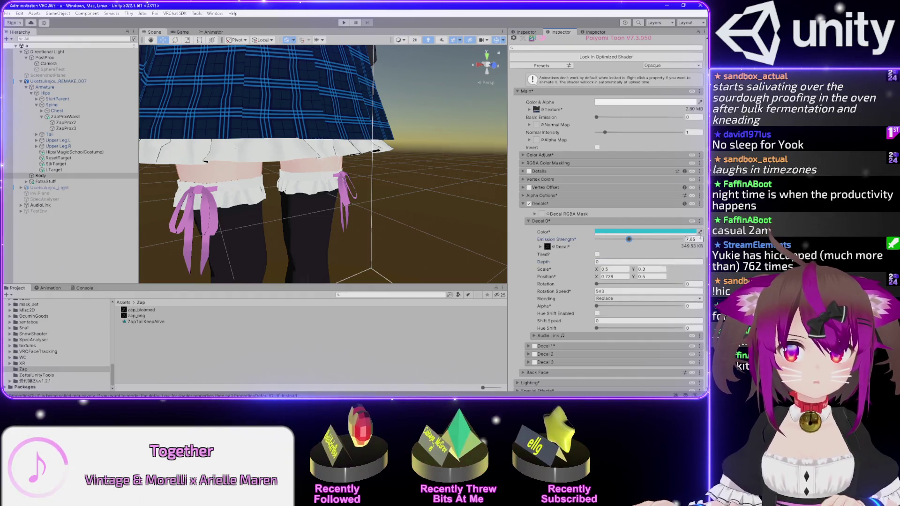
key(ctrl+z)
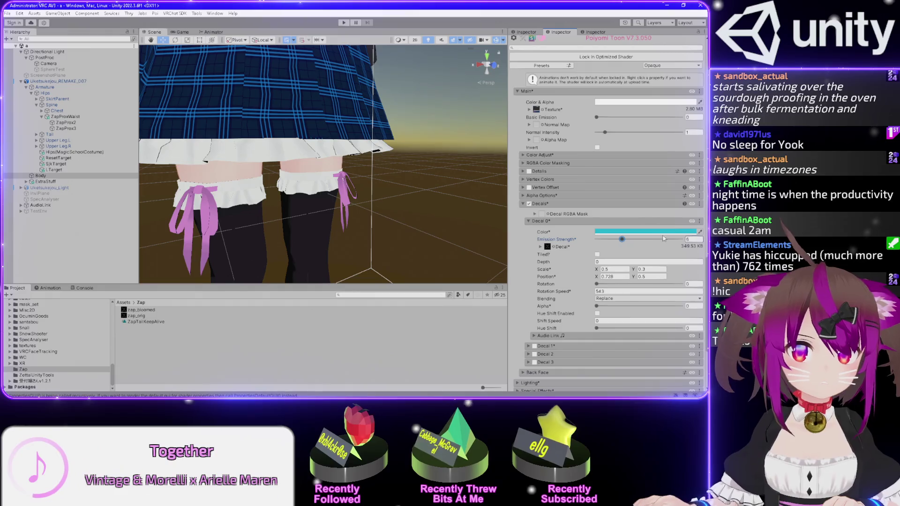
click(608, 262)
text(-0.002)
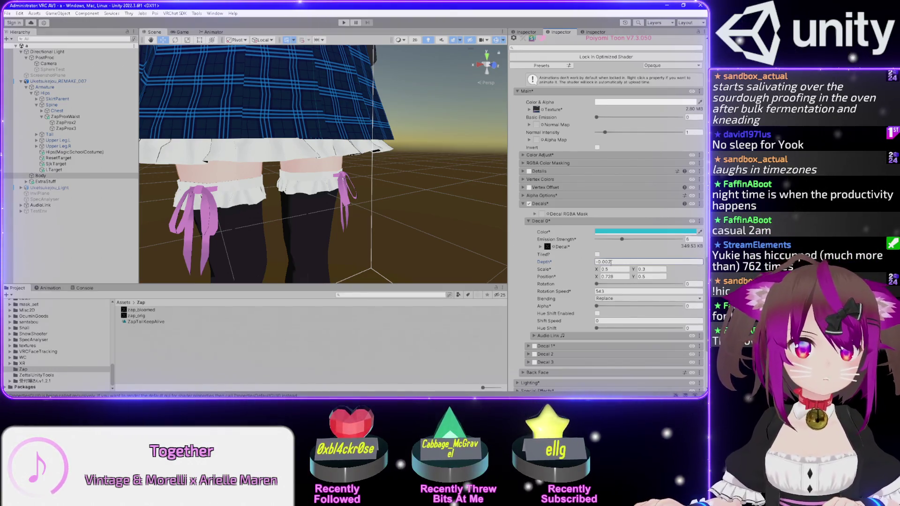
drag(622, 240, 620, 241)
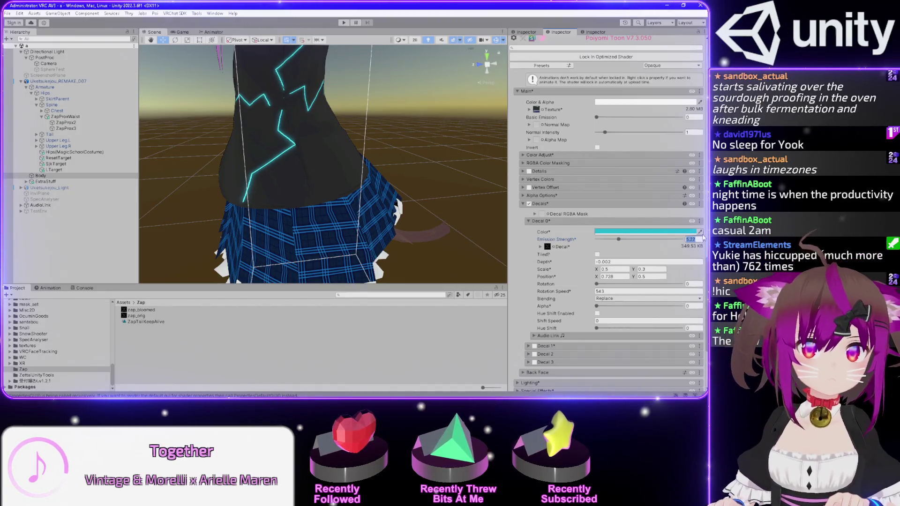
Set emission strength back to 6 and Scale Y to 0.1, after trying 0.25
text(6)
key(Return)
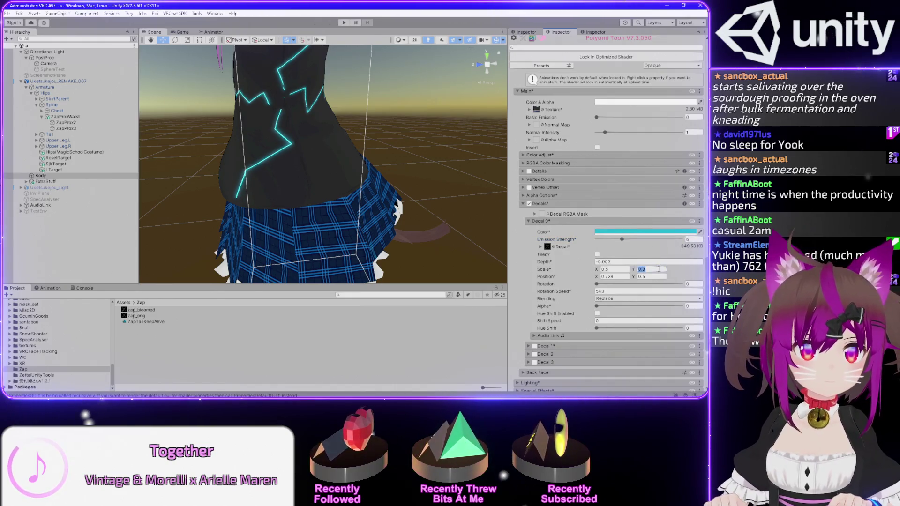
text(.29)
key(BackSpace)
text(5)
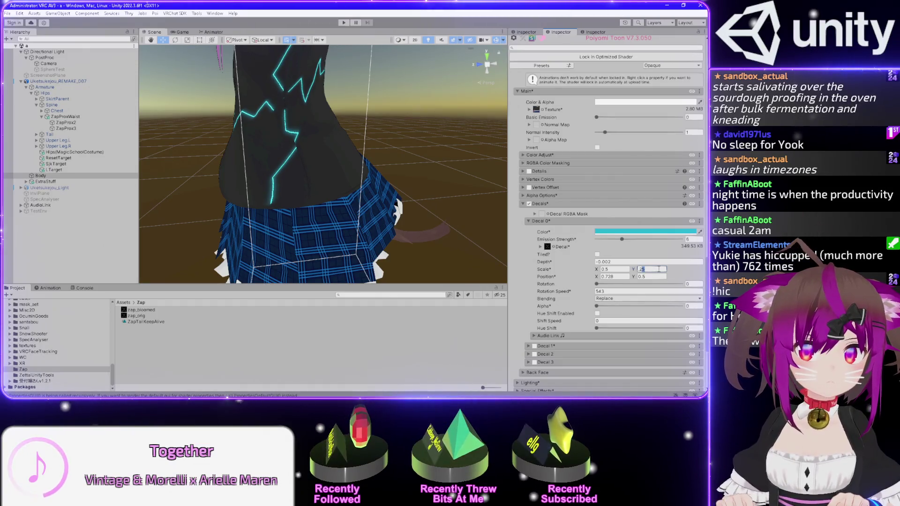
double_click(659, 269)
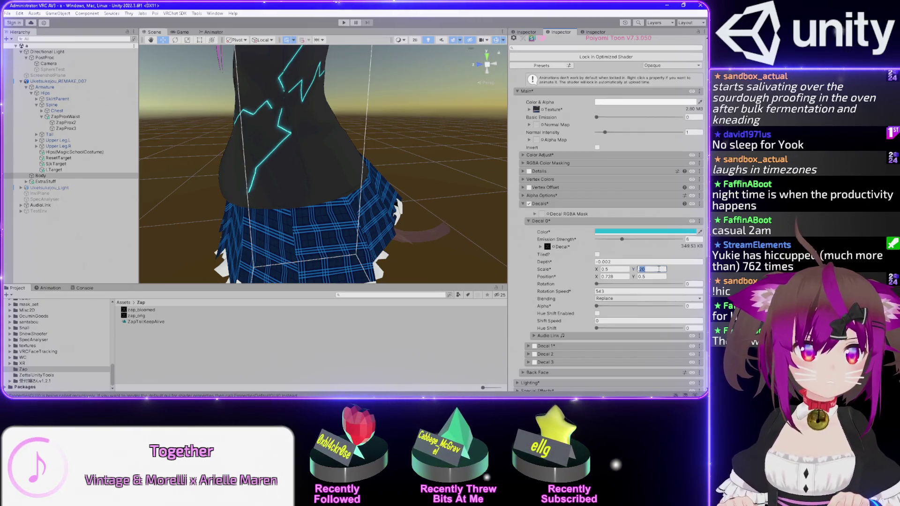
text(.1)
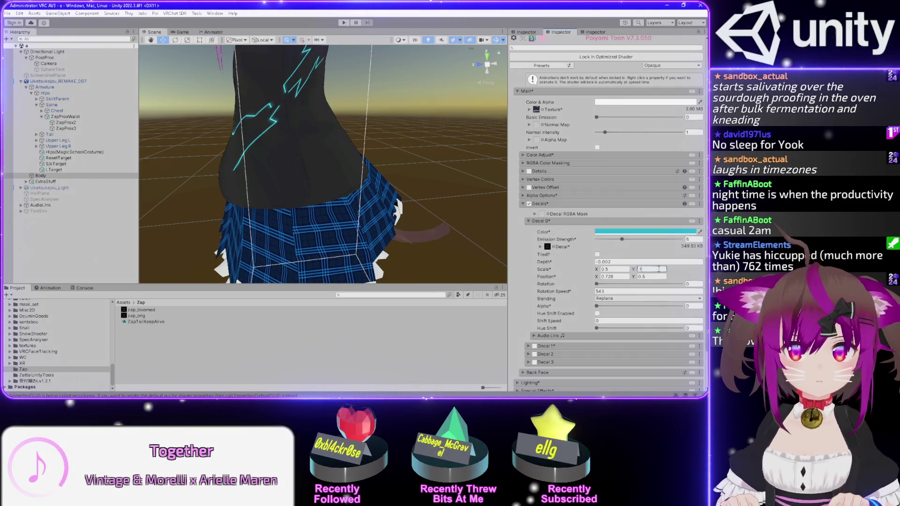
Compare the avatar against the texture in Photoshop and return to Unity
mouse_move(356, 140)
mouse_down()
mouse_move(395, 128)
mouse_move(307, 142)
mouse_up()
key(alt+Tab)
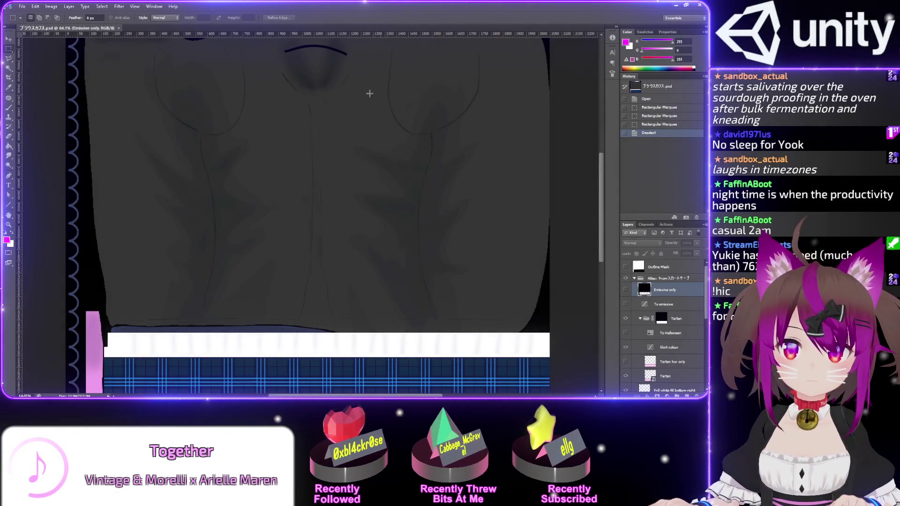
key(alt+Tab)
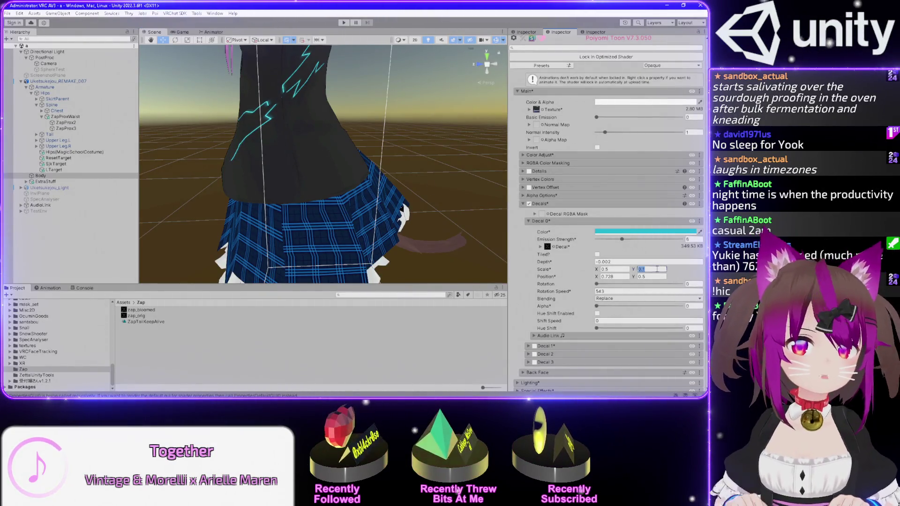
Set the Decal 0 scale to 0.3 on both X and Y, after briefly trying 0.01
key(BackSpace)
text(05)
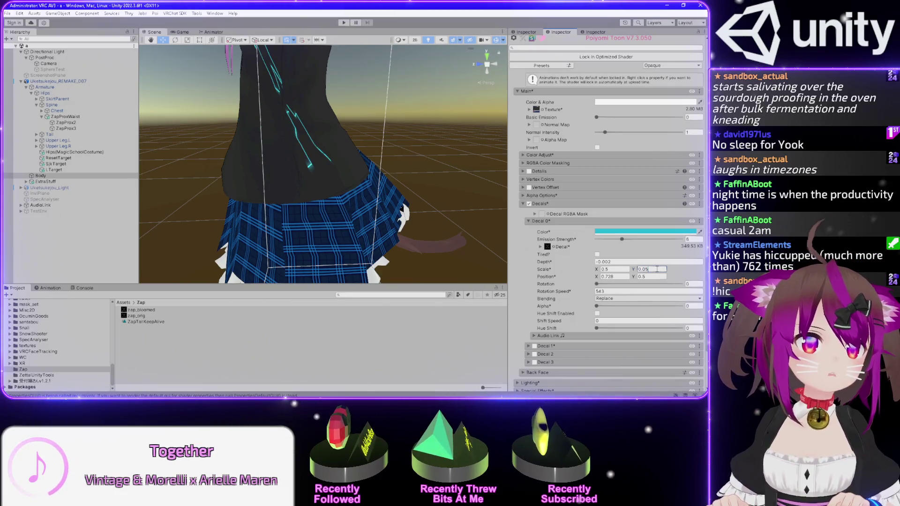
key(BackSpace)
text(1)
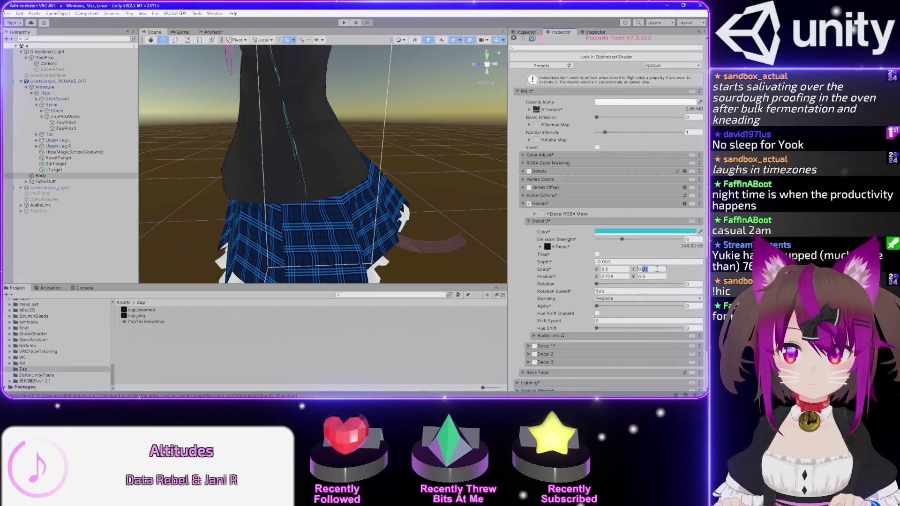
text(0.3)
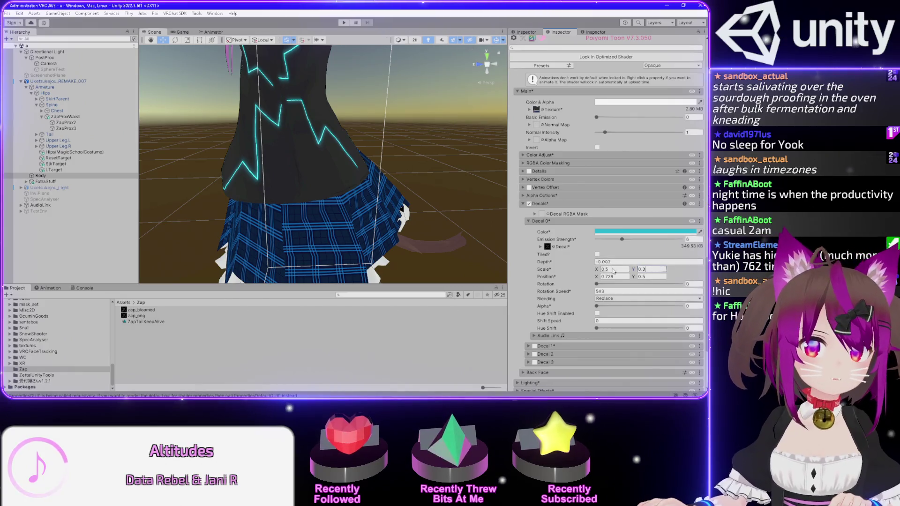
click(613, 270)
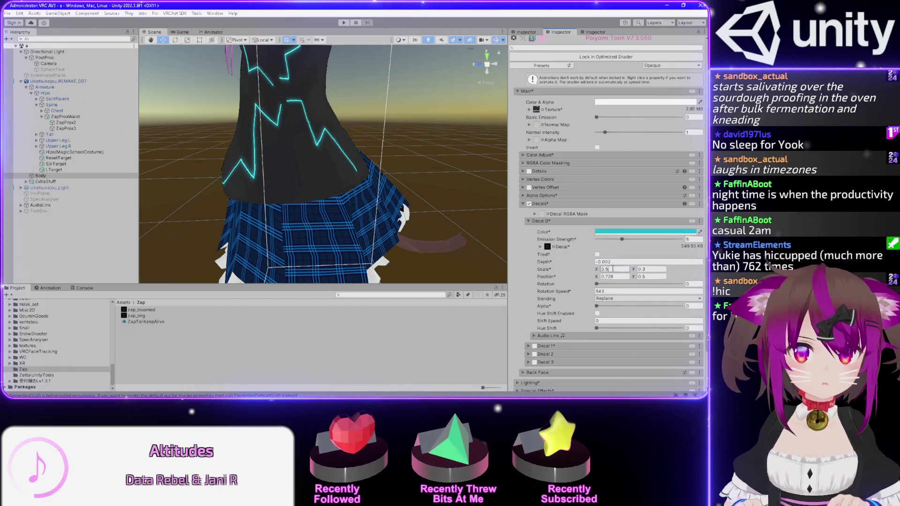
text(0.3)
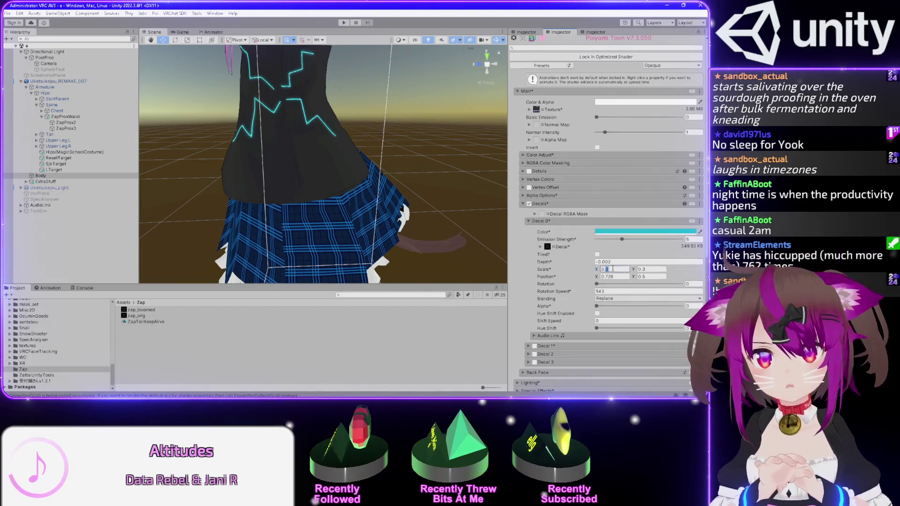
mouse_move(278, 127)
mouse_down()
mouse_move(298, 105)
mouse_move(365, 135)
mouse_up()
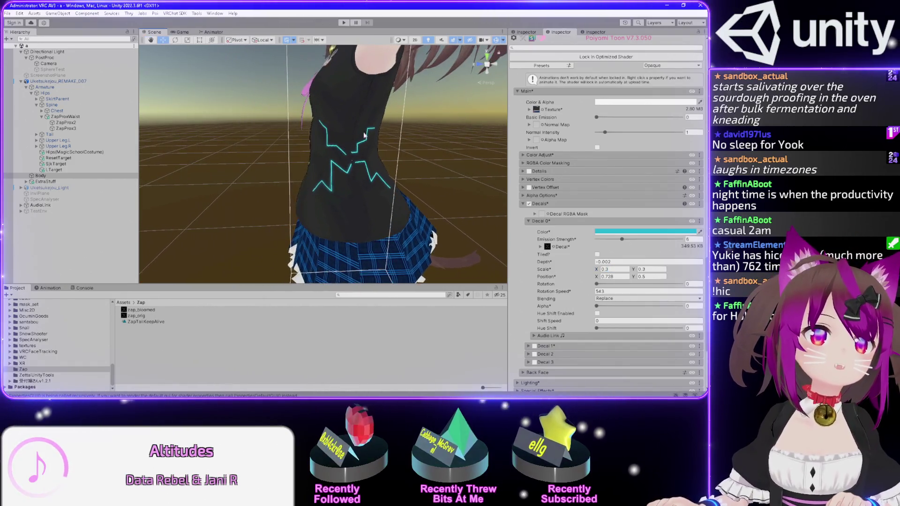
Try decal scales of 0.45, then 0.4 on both axes, lowering the glow slightly
click(627, 270)
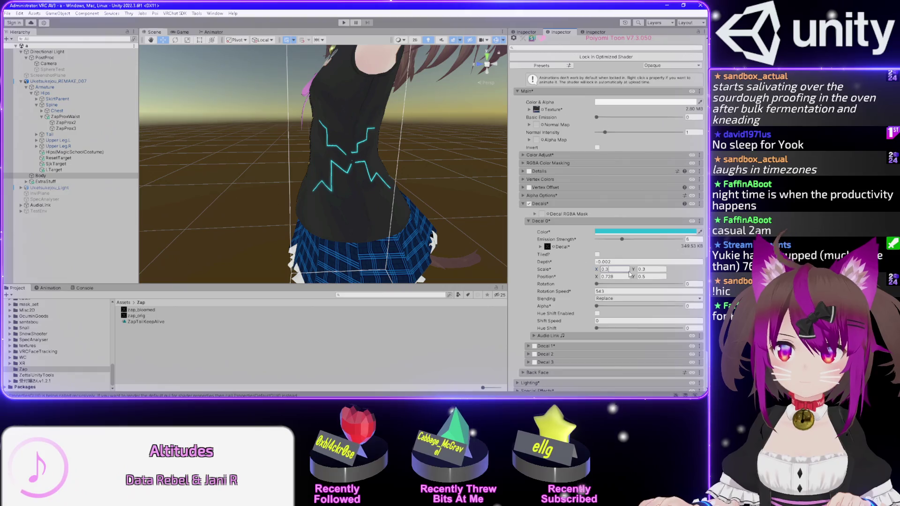
text(0.45)
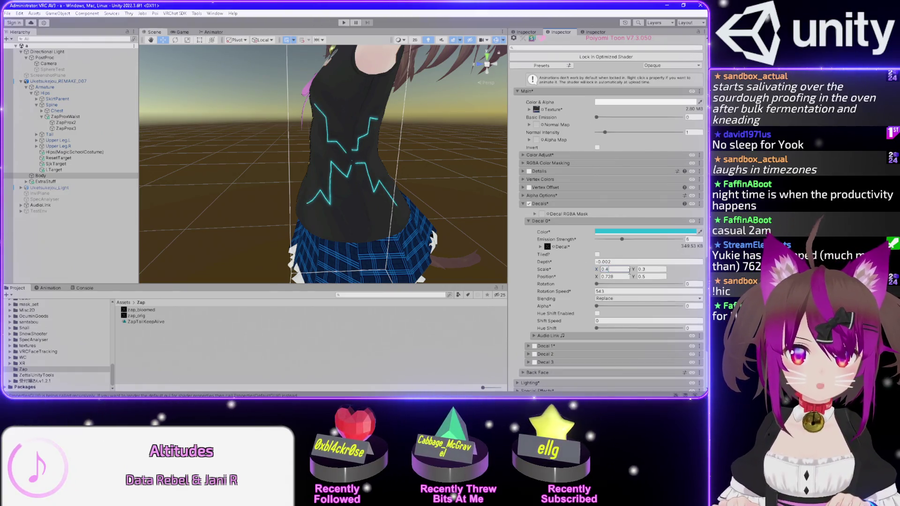
click(657, 269)
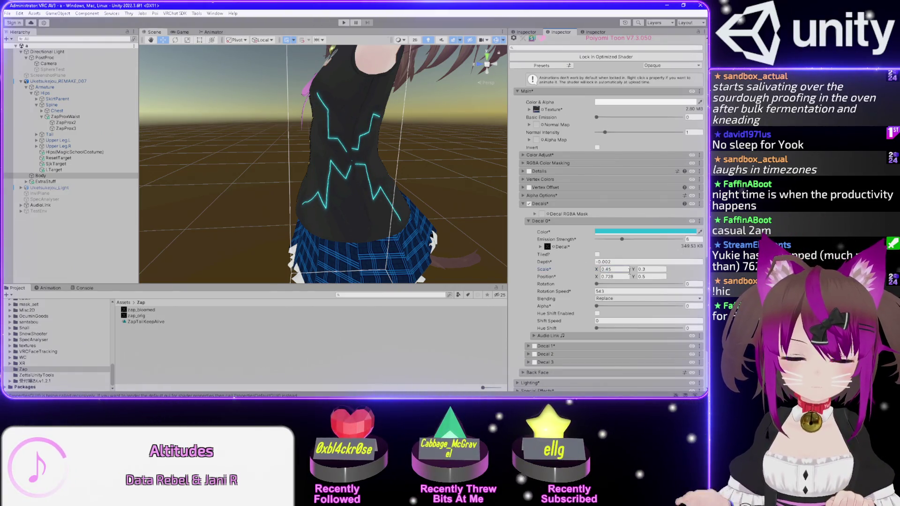
text(0.45)
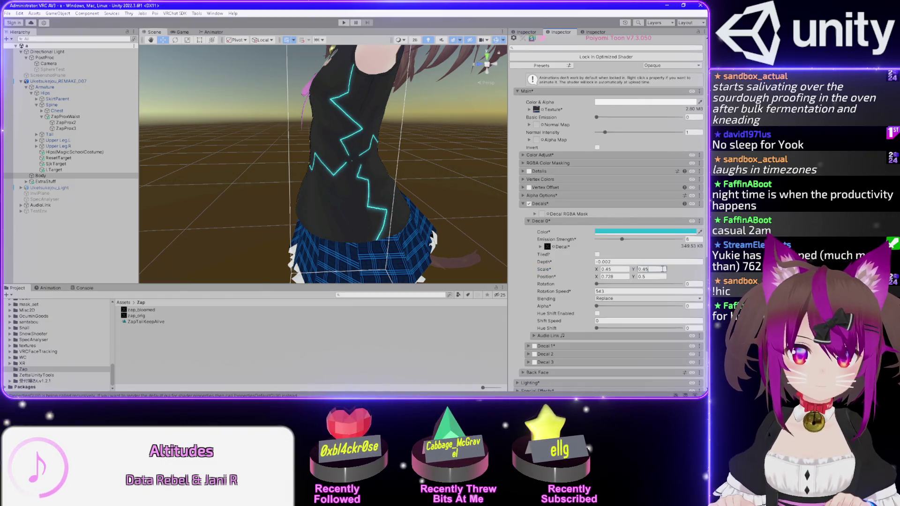
key(BackSpace)
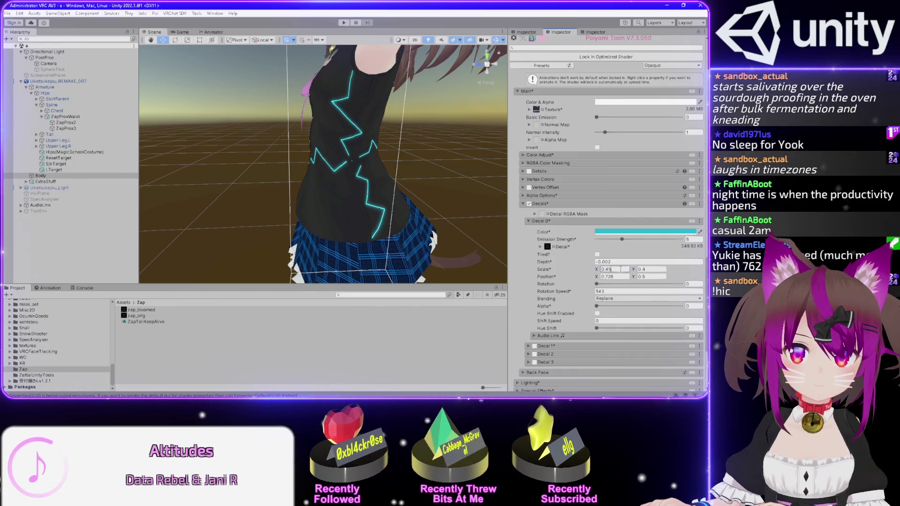
key(BackSpace)
mouse_move(367, 184)
mouse_down()
mouse_move(273, 152)
mouse_move(331, 170)
mouse_up()
click(622, 240)
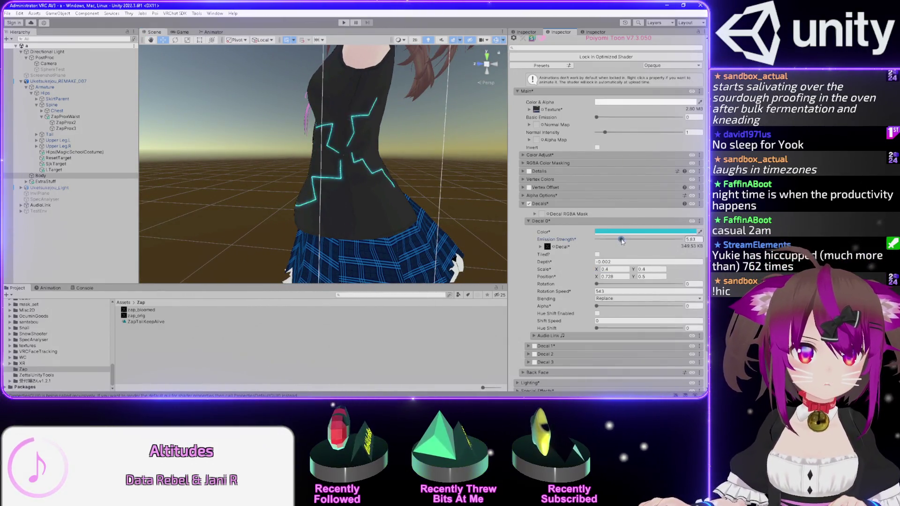
Try scales 0.38 and 0.35, then settle on 0.37 for both axes with emission about 5
click(623, 270)
text(0.38)
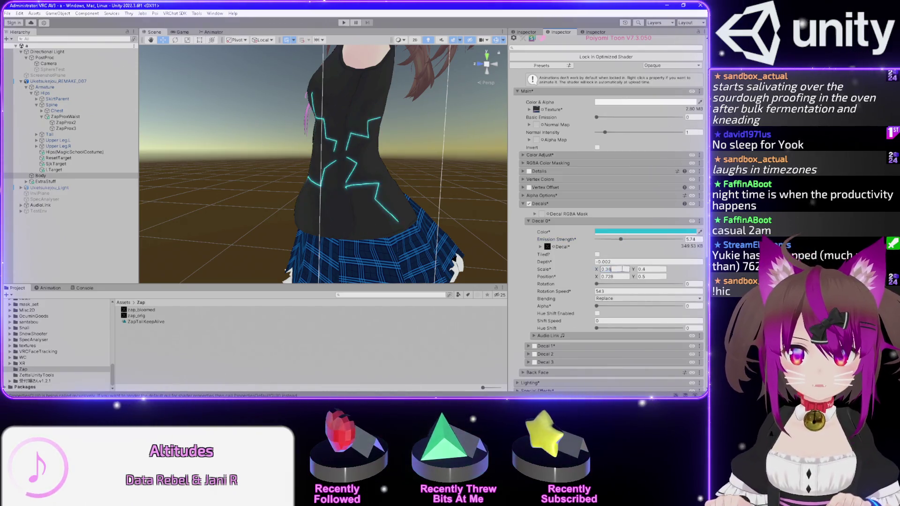
text(0.38)
click(622, 270)
text(0.3)
key(Tab)
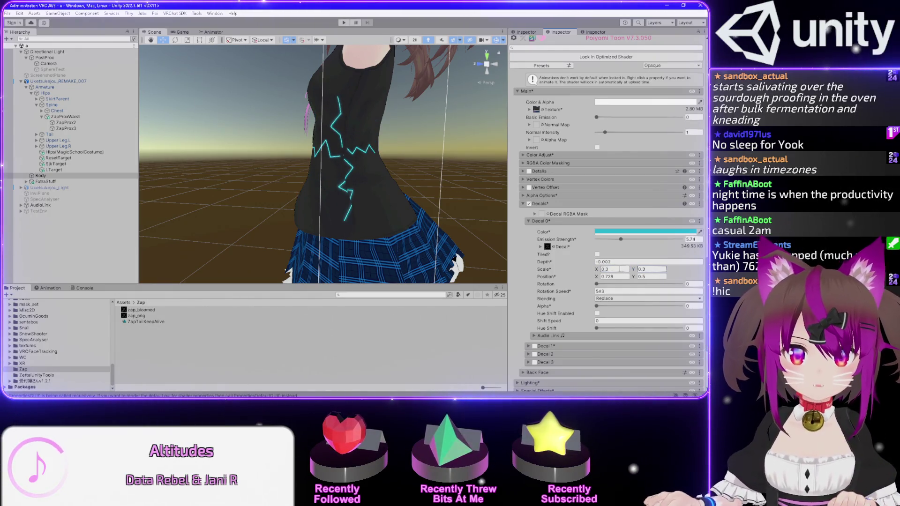
click(615, 269)
text(0.35)
key(Tab)
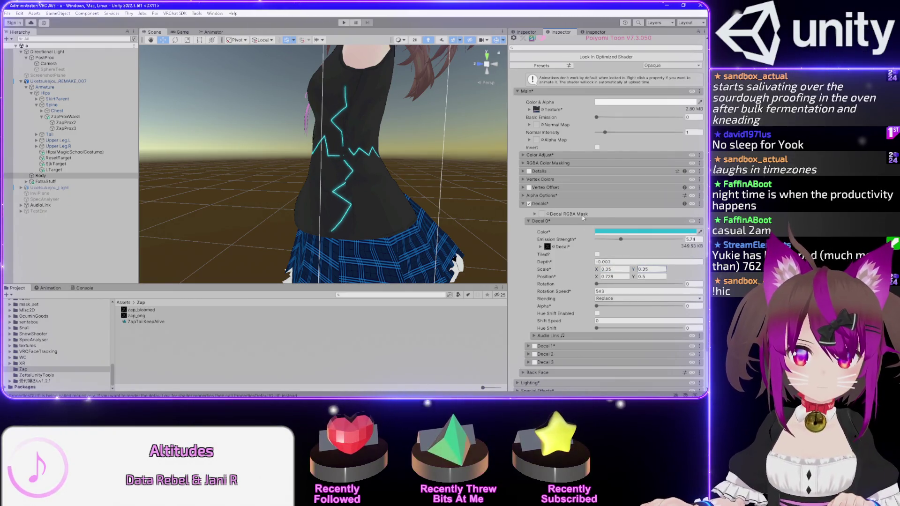
drag(620, 239, 622, 239)
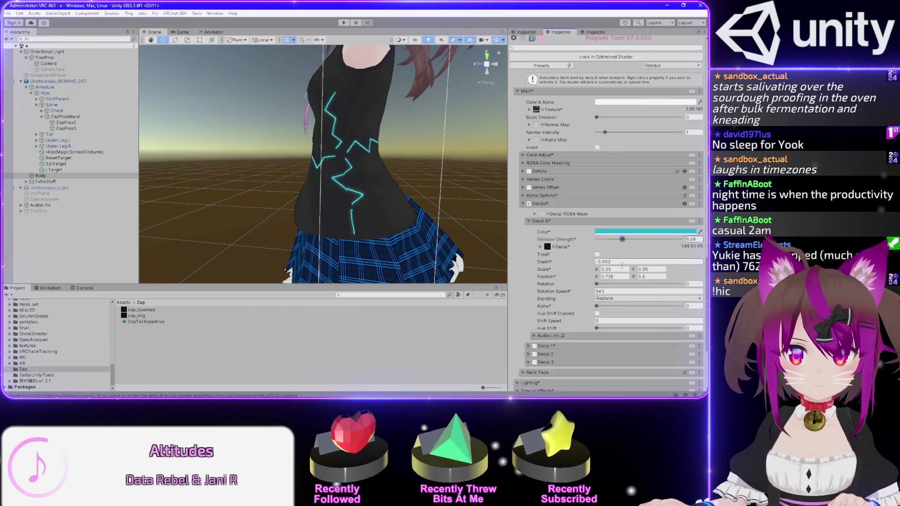
text(0.37)
key(Tab)
text(37)
drag(623, 239, 622, 239)
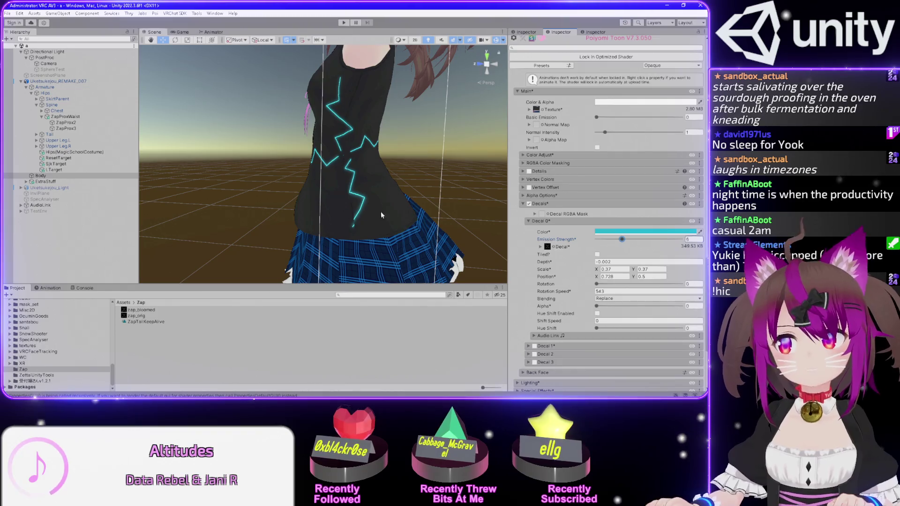
mouse_move(285, 222)
mouse_down()
mouse_move(494, 205)
mouse_move(381, 226)
mouse_up()
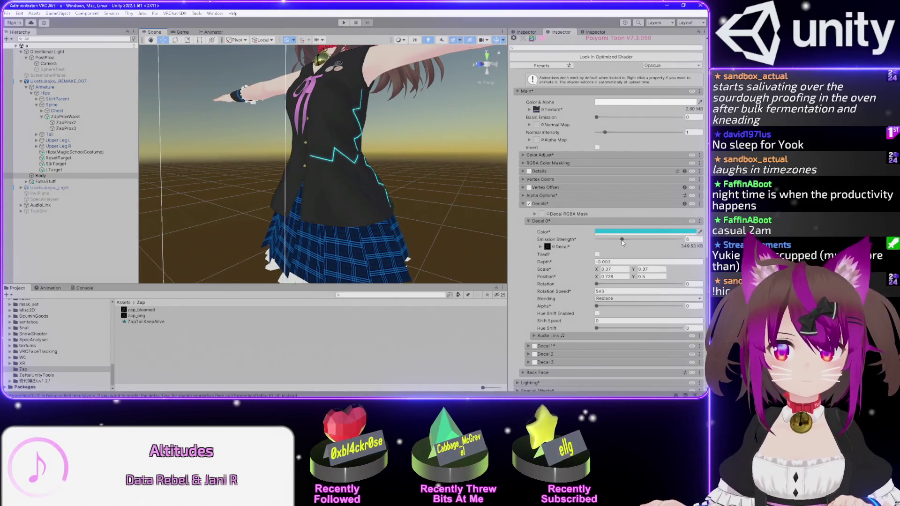
Set the decal's Emission Strength to 6 and try a Rotation Speed of 180
drag(624, 241, 622, 240)
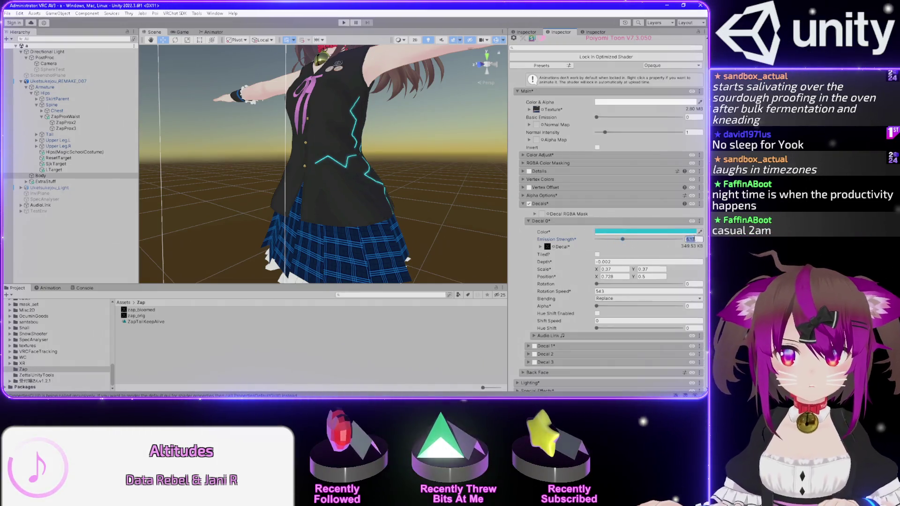
key(BackSpace)
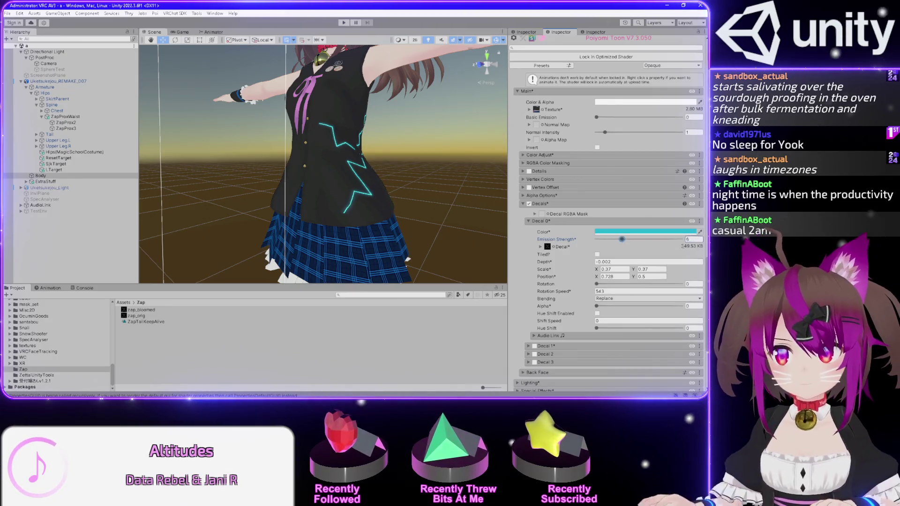
double_click(605, 291)
text(360)
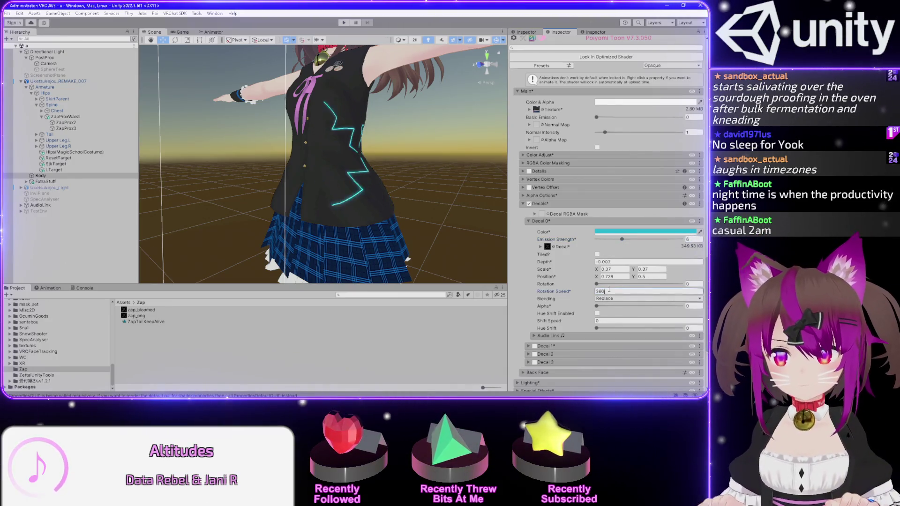
click(622, 240)
click(624, 239)
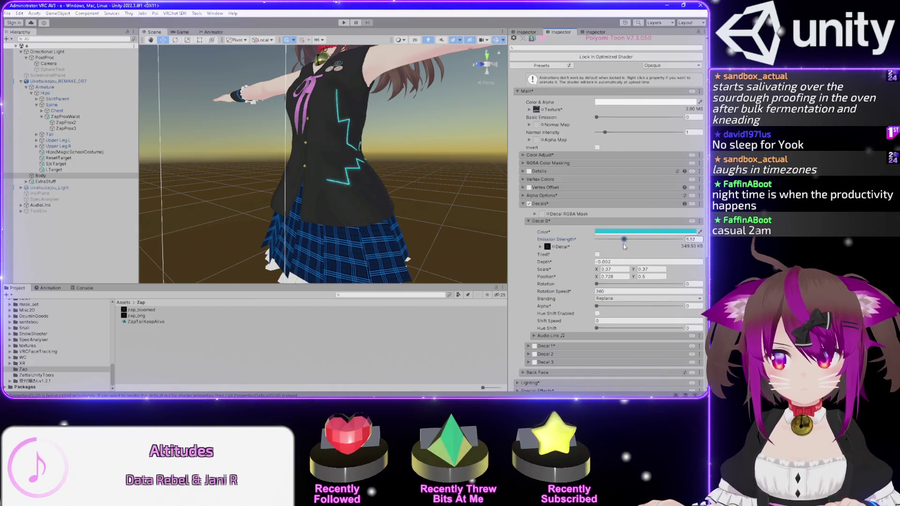
text(6)
click(609, 291)
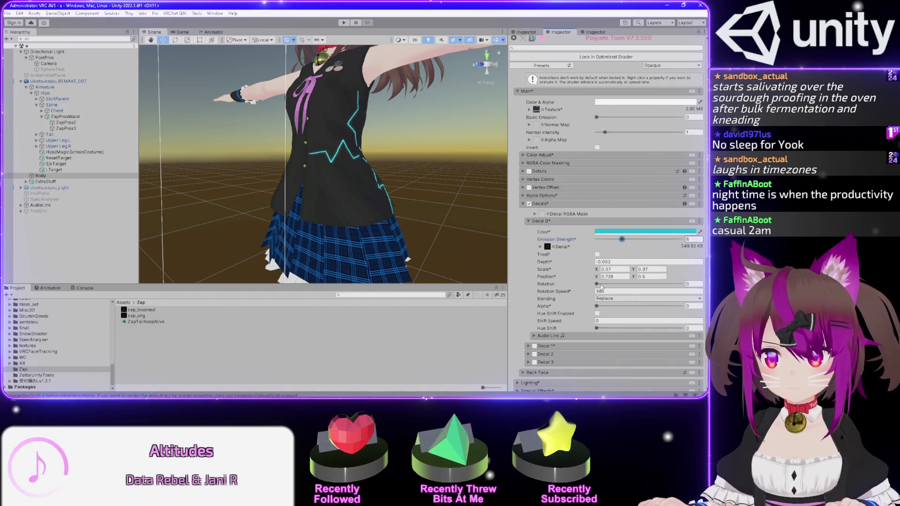
key(BackSpace)
key(BackSpace)
key(BackSpace)
text(1)
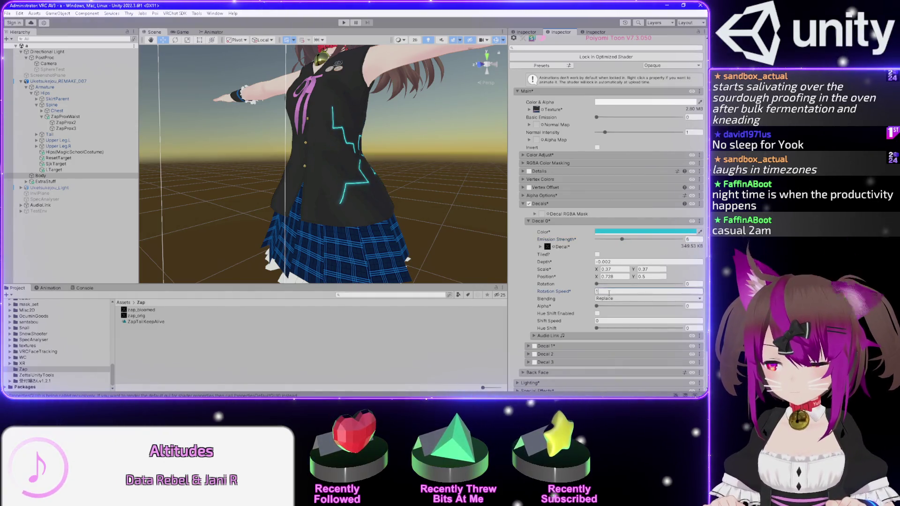
text(80)
key(Return)
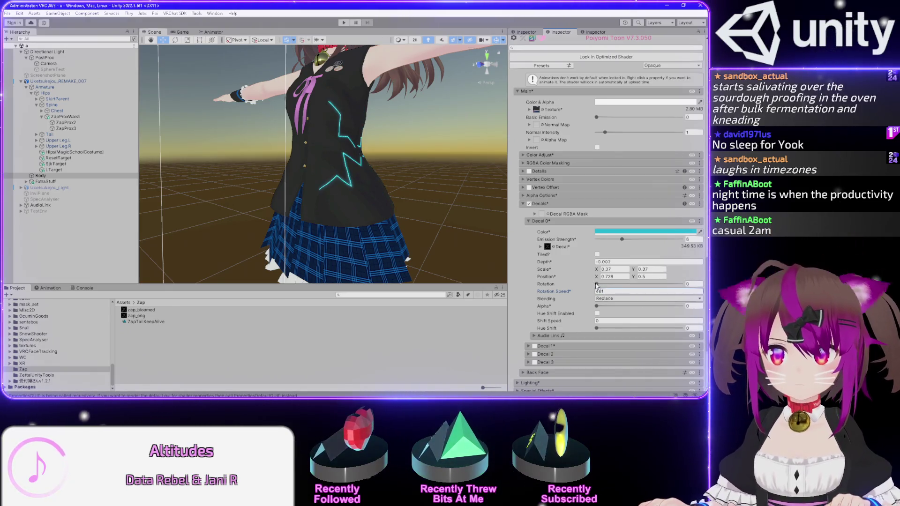
Change the decal's Rotation Speed to 413 and bring Emission Strength back to 6
click(597, 284)
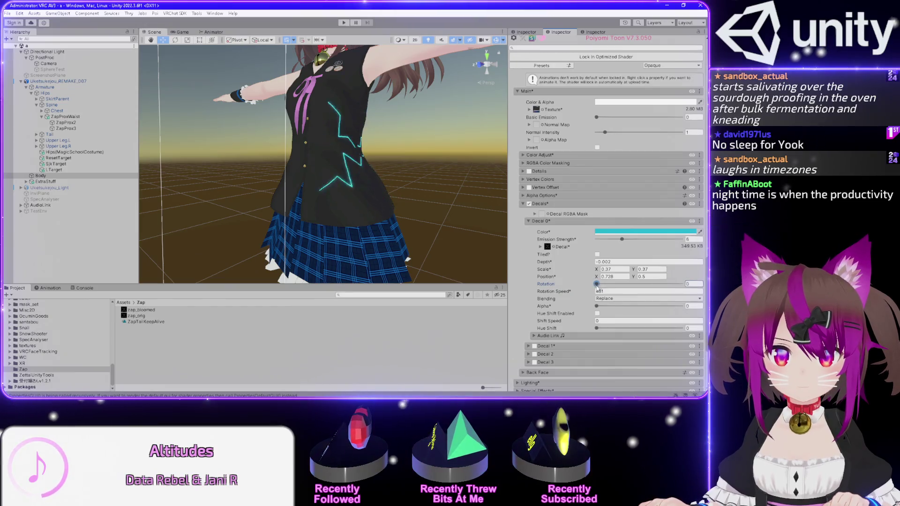
click(622, 240)
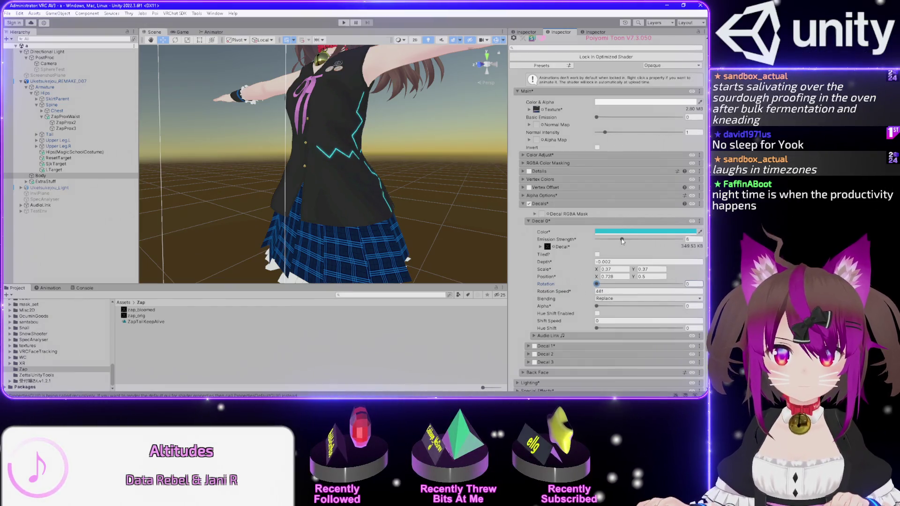
drag(622, 241, 618, 241)
click(614, 292)
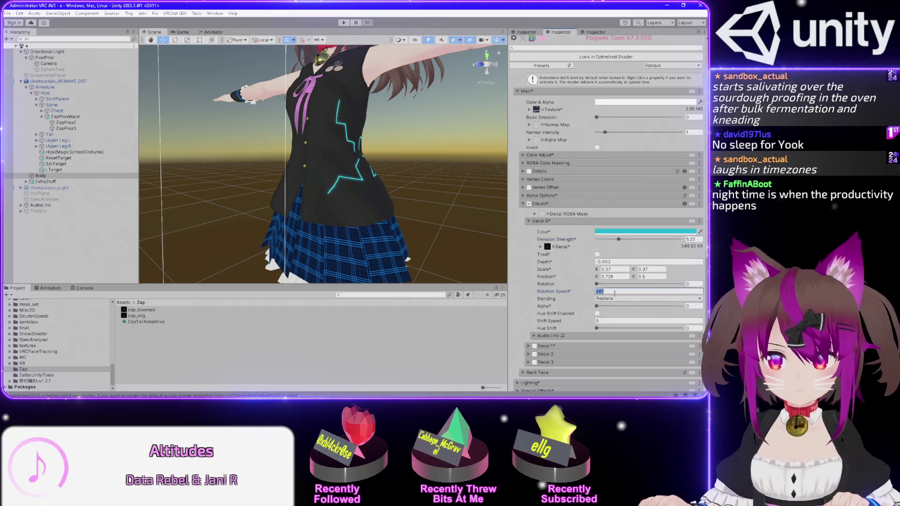
text(41)
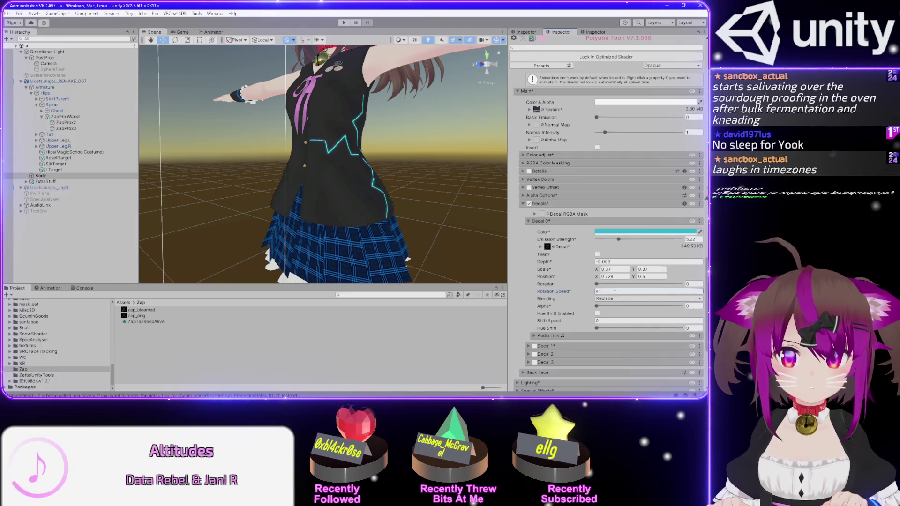
drag(618, 239, 617, 240)
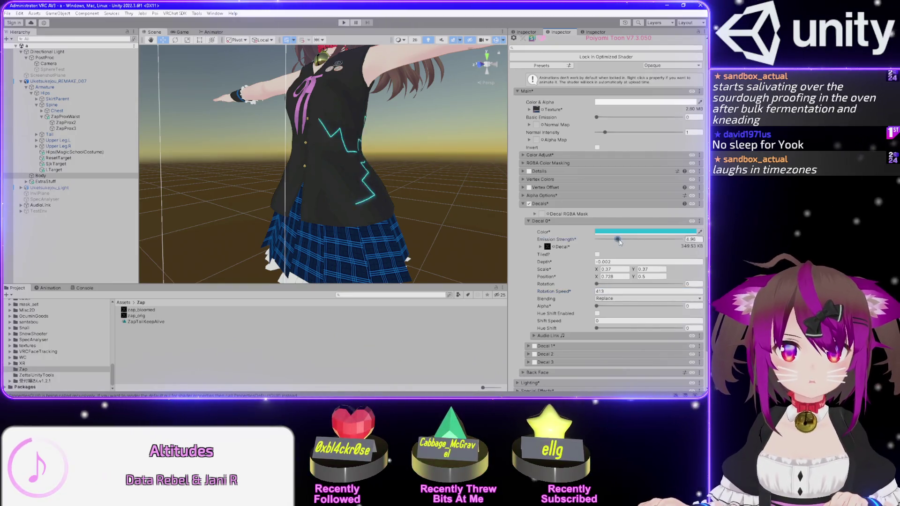
click(614, 292)
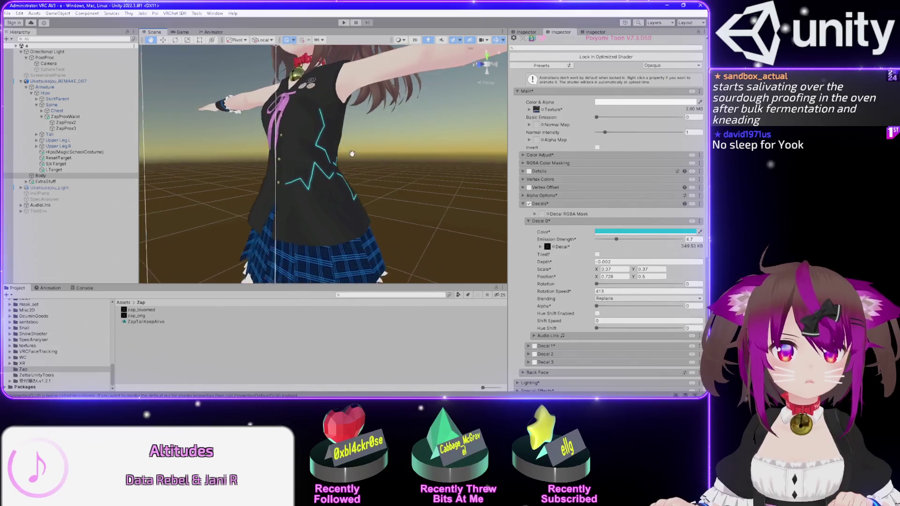
click(556, 228)
drag(615, 240, 618, 239)
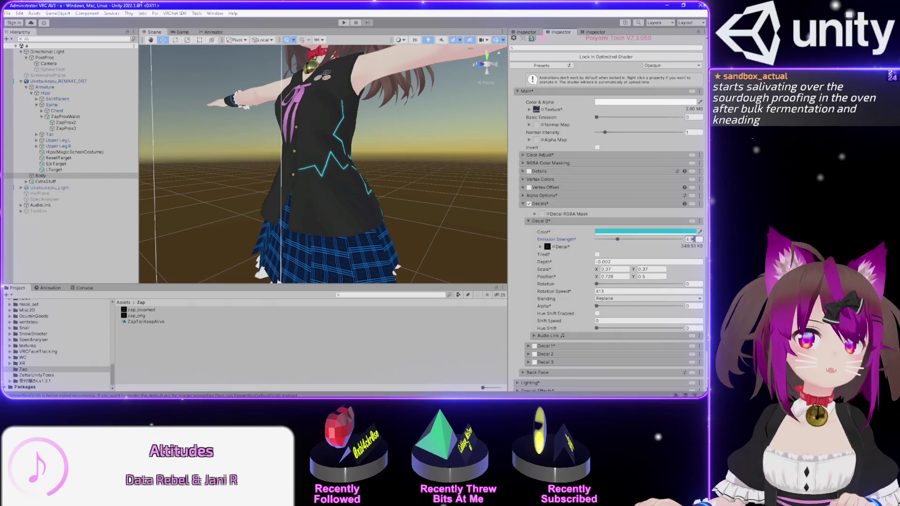
text(6)
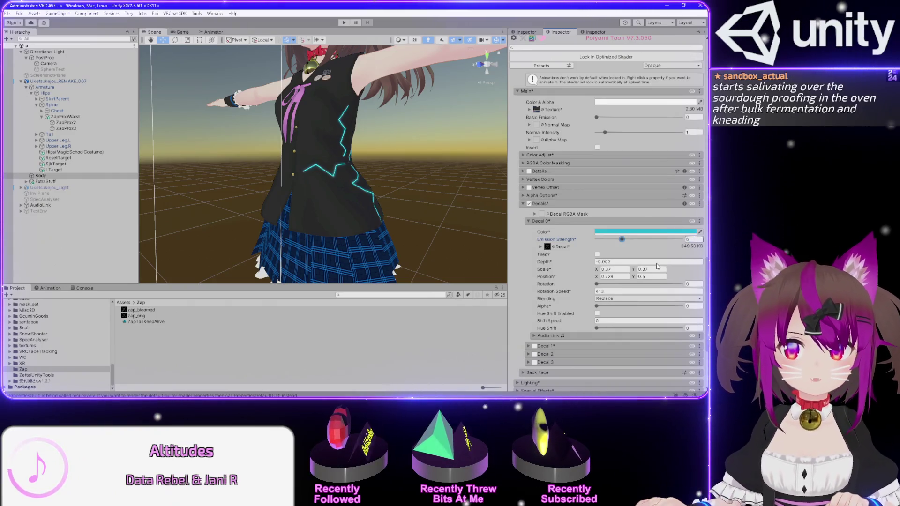
mouse_move(392, 207)
mouse_down()
mouse_move(370, 218)
mouse_move(351, 186)
mouse_move(351, 130)
mouse_up()
scroll(351, 130, up, 2)
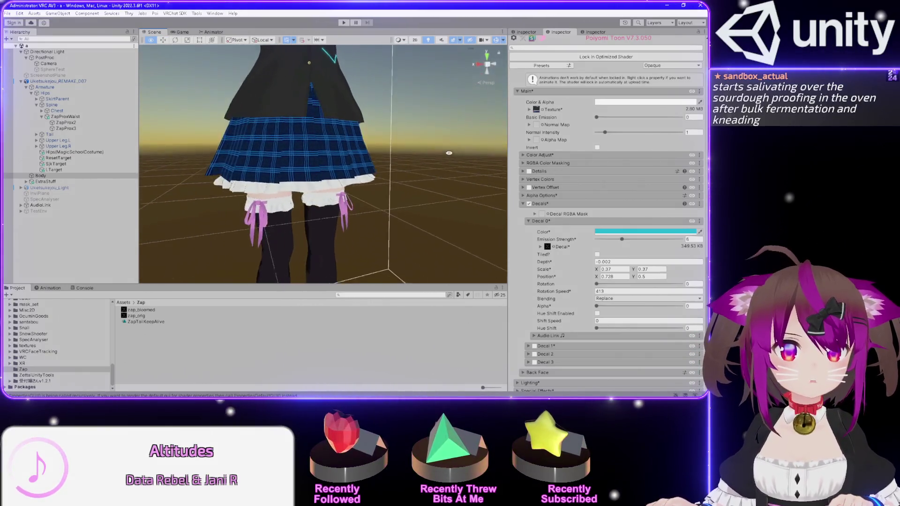
Set the lightning decal's Depth to -0.002
click(609, 263)
key(BackSpace)
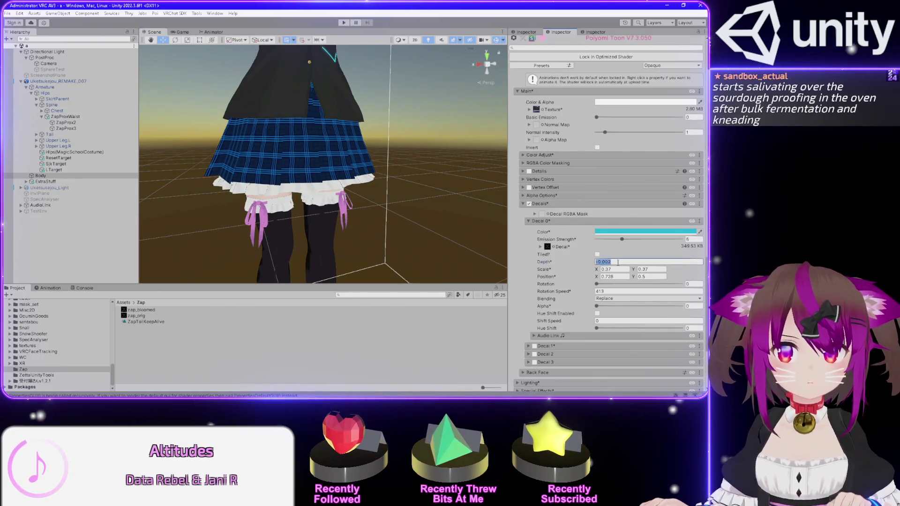
scroll(348, 189, up, 2)
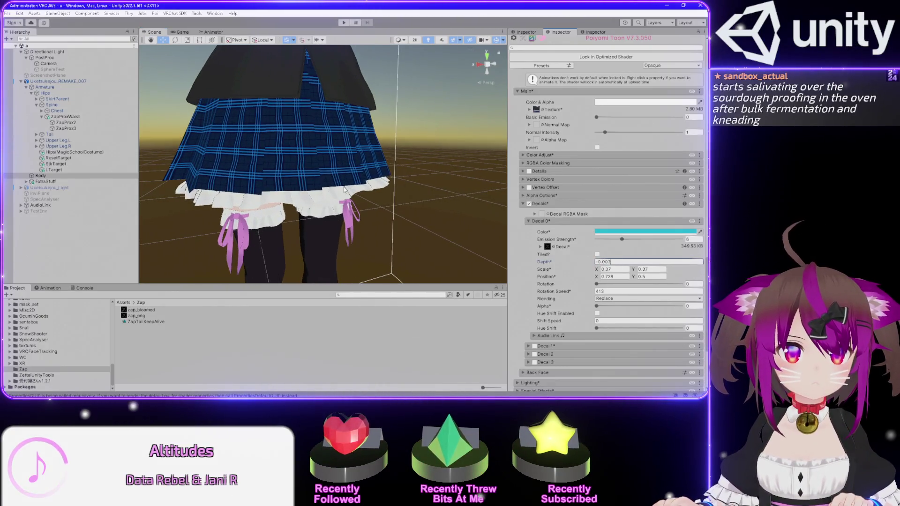
key(Return)
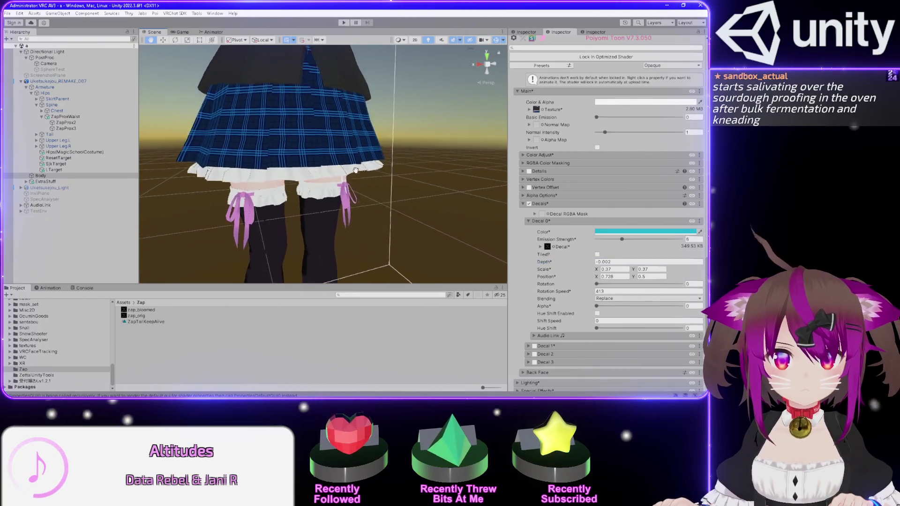
scroll(364, 195, up, 1)
Nudge Emission Strength back toward 6 and frame the jacket's back showing the zap decal
drag(357, 176, 435, 169)
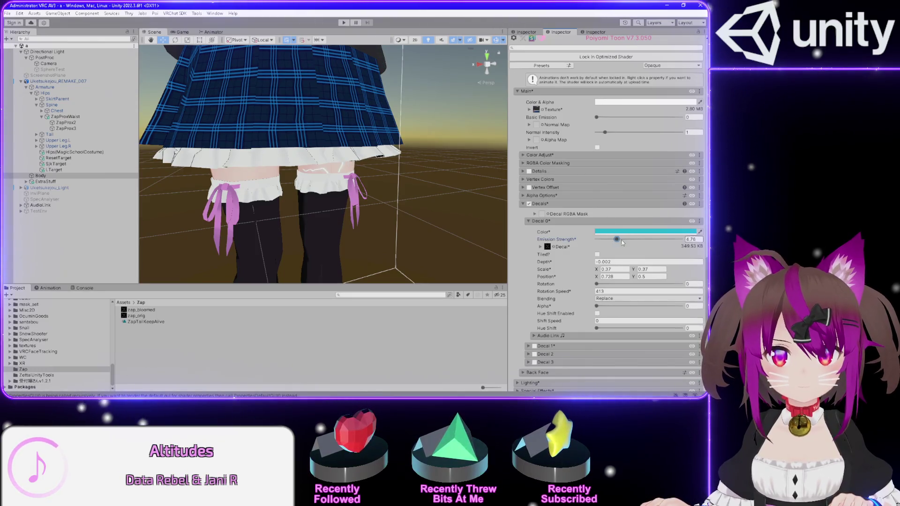
drag(622, 240, 621, 241)
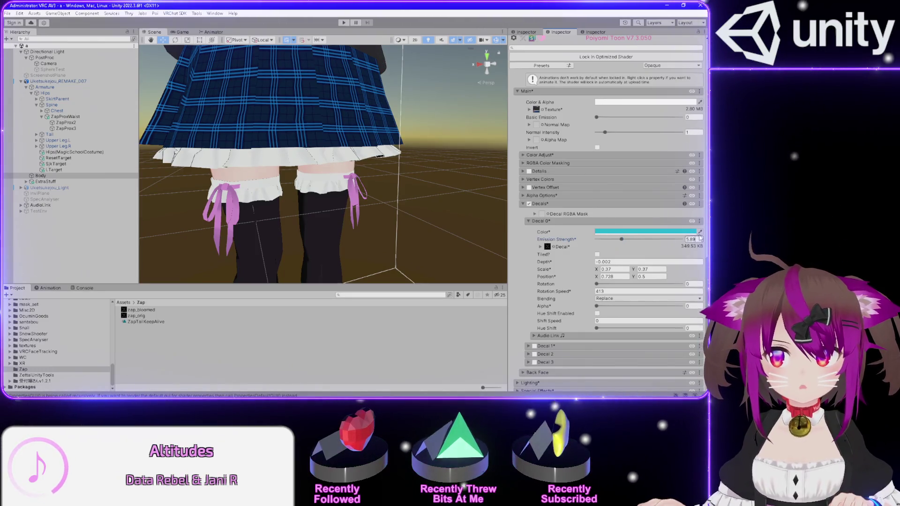
click(700, 239)
mouse_move(398, 125)
mouse_down()
mouse_move(342, 191)
mouse_move(339, 273)
mouse_up()
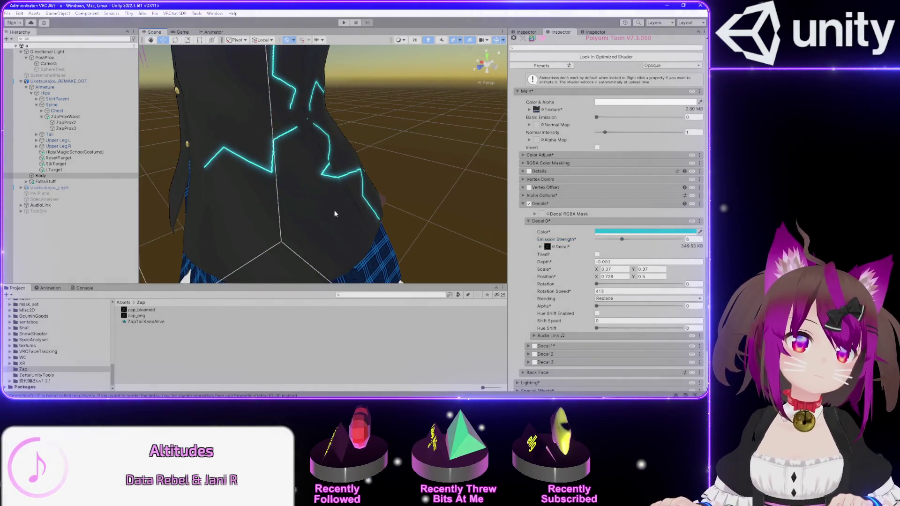
scroll(532, 302, down, 3)
Expand Decal 1 and set its scale to 0.37 on both X and Y
click(528, 286)
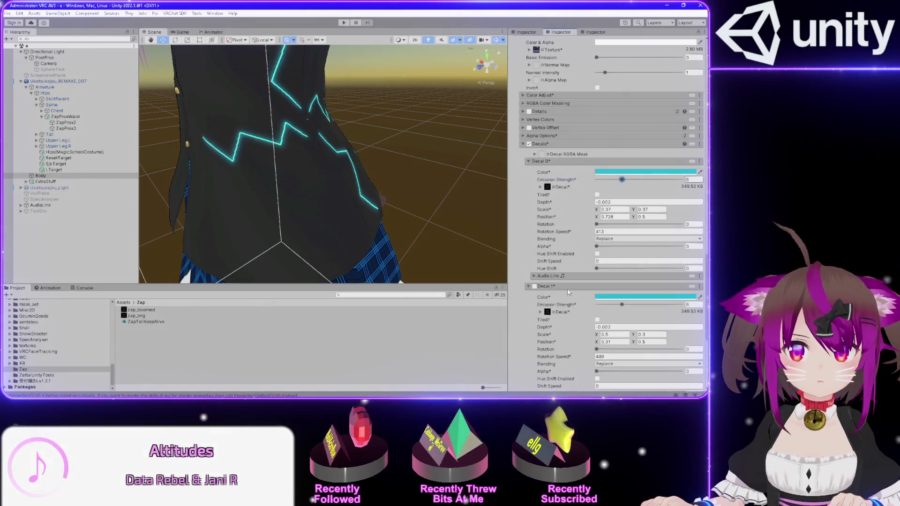
text(.37)
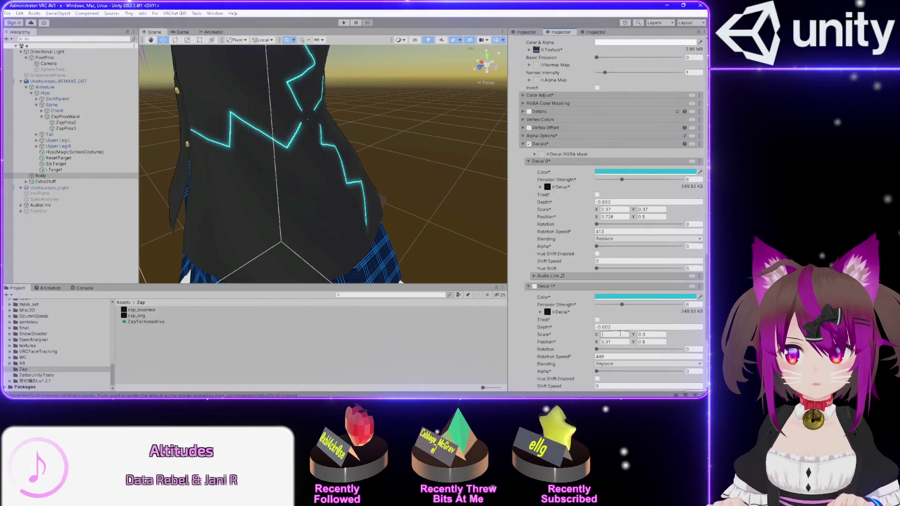
text(.37)
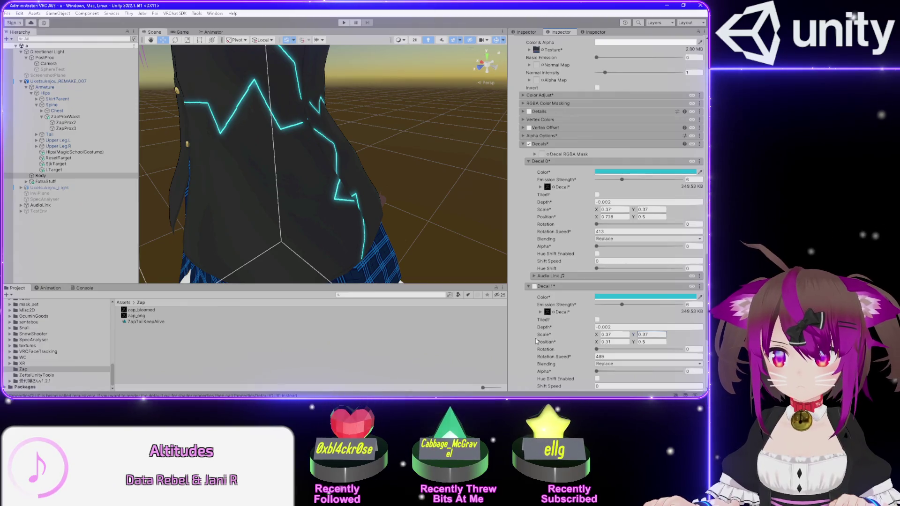
scroll(536, 341, down, 4)
mouse_move(238, 160)
mouse_down()
mouse_move(327, 141)
mouse_move(339, 73)
mouse_up()
mouse_move(396, 147)
mouse_down()
mouse_move(157, 107)
mouse_move(256, 107)
mouse_move(7, 141)
mouse_move(0, 151)
mouse_up()
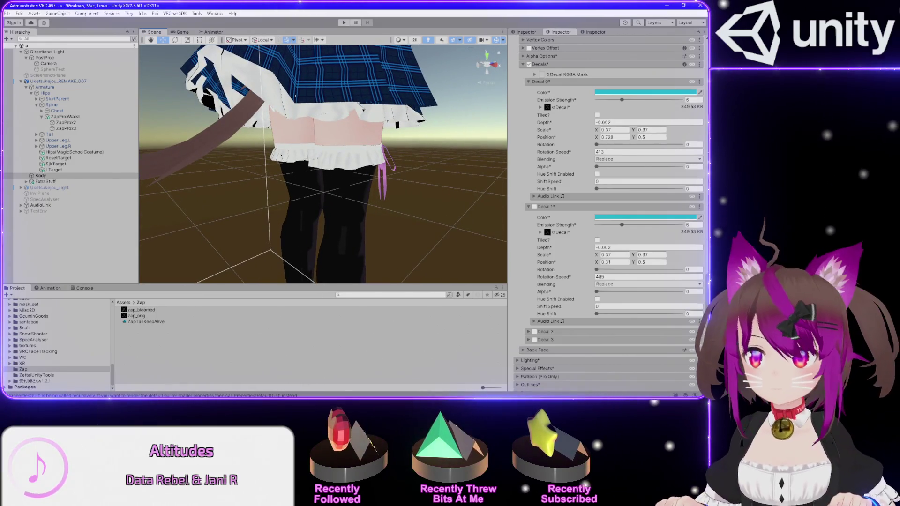
Scroll to Mat_LightV2's Decal 0 positioning settings and turn its rotation to 360
scroll(545, 275, down, 5)
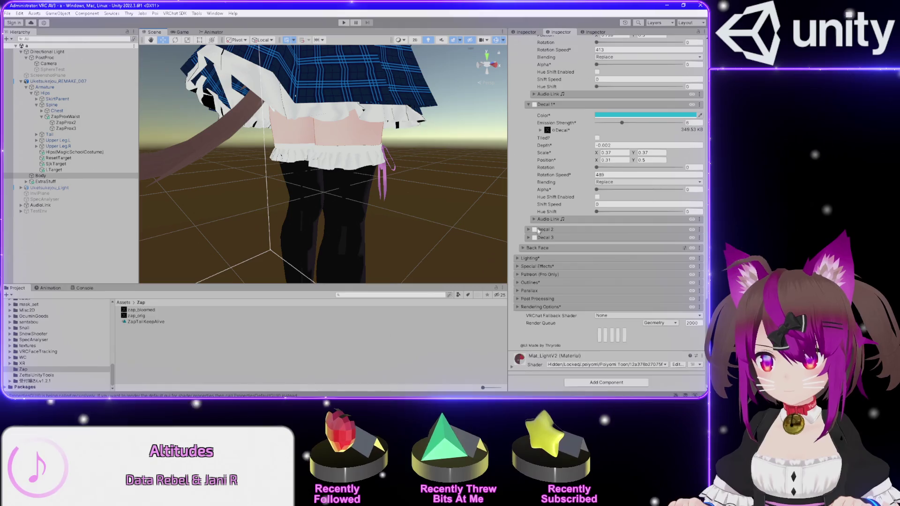
scroll(539, 262, up, 10)
scroll(519, 165, up, 2)
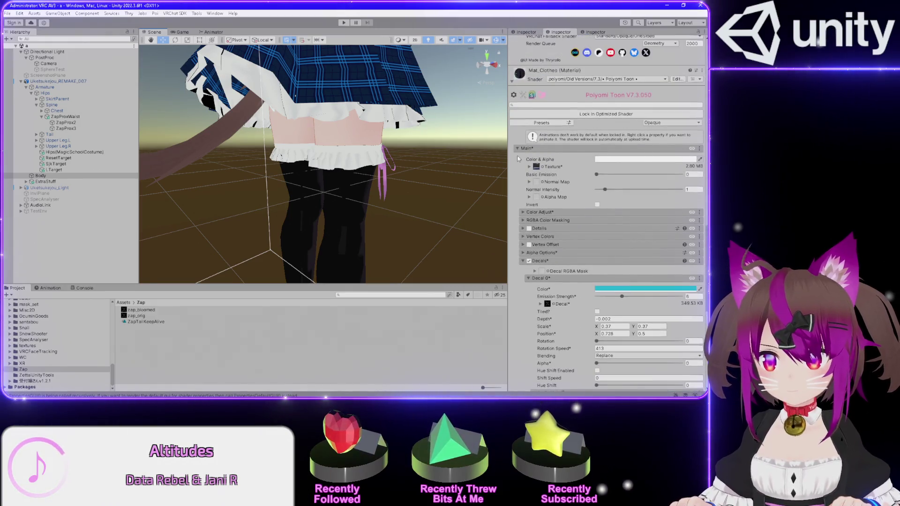
scroll(549, 120, down, 10)
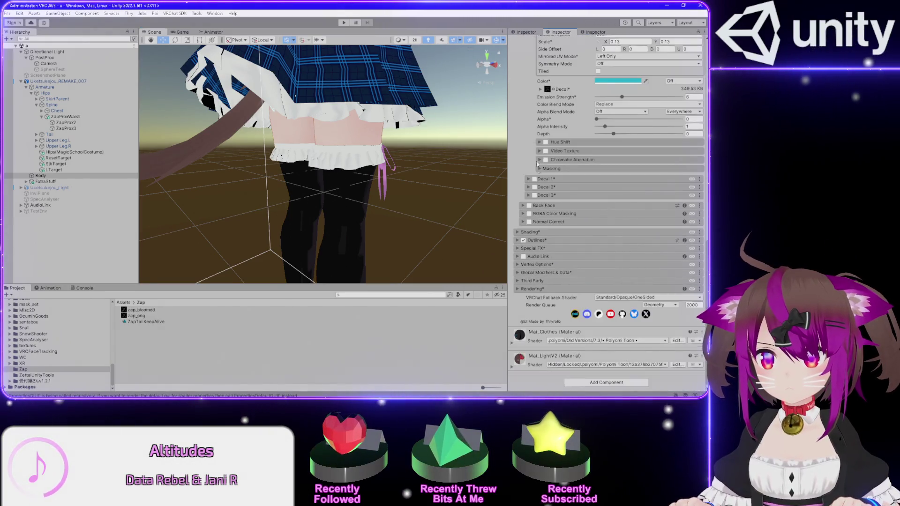
scroll(586, 156, down, 10)
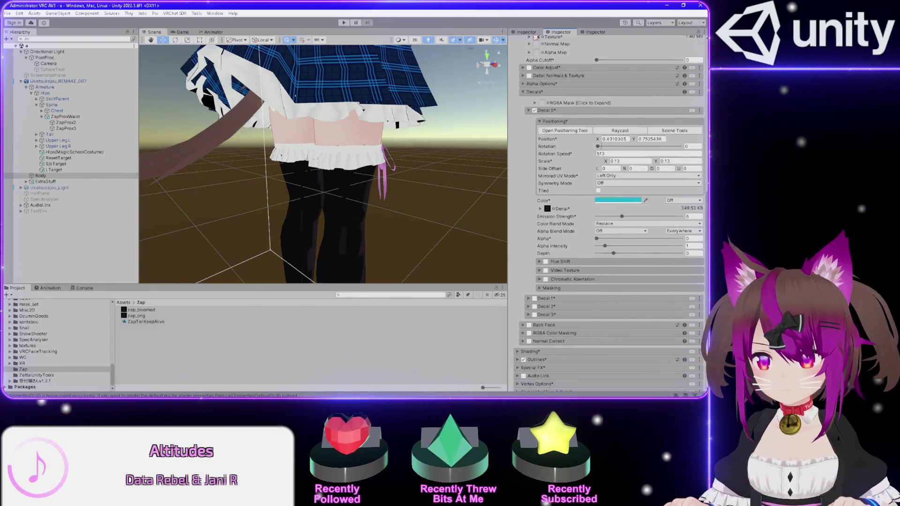
mouse_move(656, 148)
mouse_down()
mouse_move(681, 147)
mouse_move(643, 146)
mouse_move(650, 147)
mouse_up()
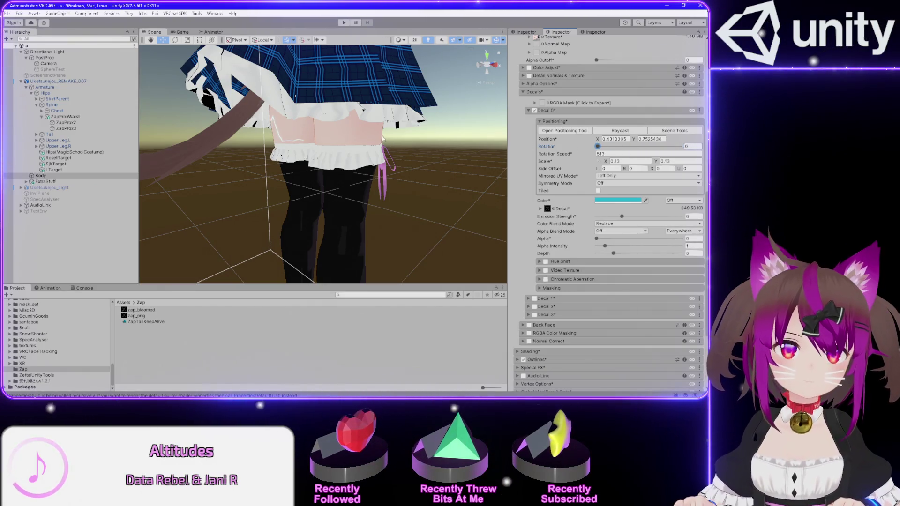
Try a Decal 0 rotation of 53, then open and close the Decal positioning tool
mouse_move(298, 135)
mouse_down()
mouse_move(23, 122)
mouse_move(11, 131)
mouse_move(28, 136)
mouse_up()
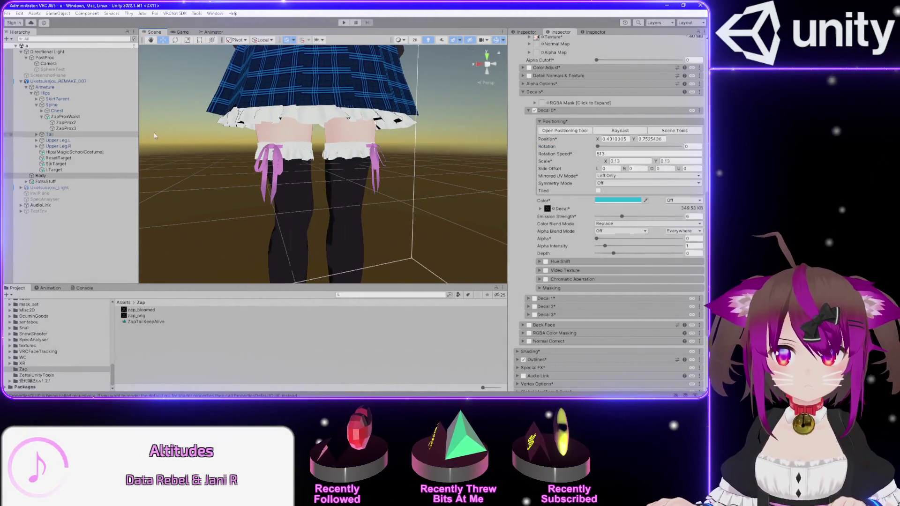
mouse_move(598, 147)
mouse_down()
mouse_move(689, 144)
mouse_move(415, 172)
mouse_up()
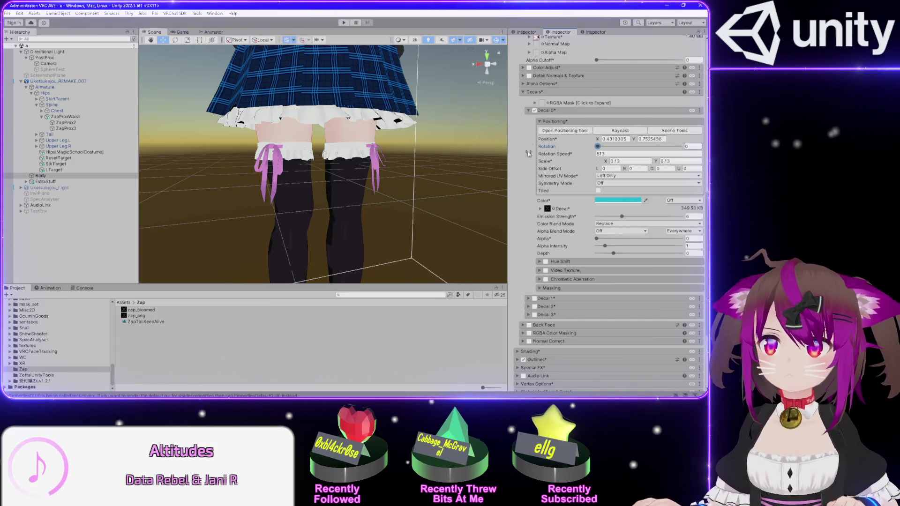
click(558, 130)
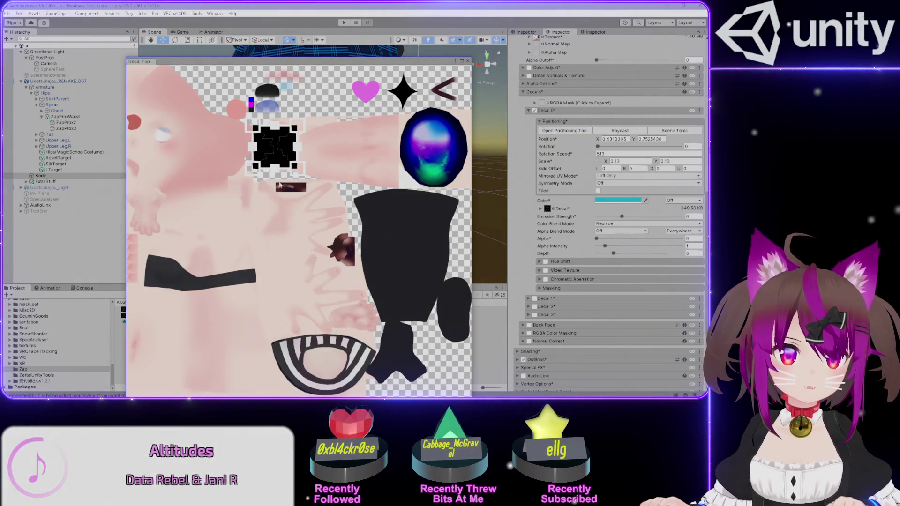
click(468, 61)
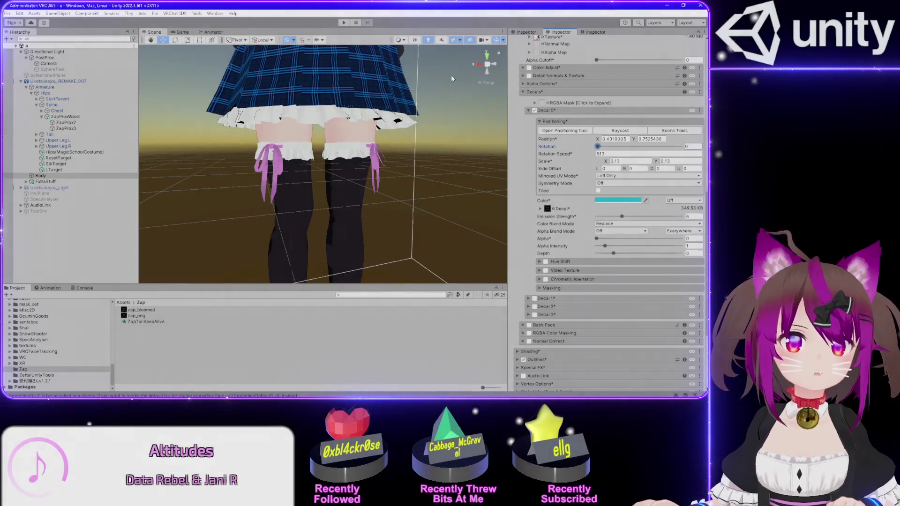
Try zap decal rotations of 315 and 195, then frame the skirt and legs from the front
scroll(294, 140, down, 5)
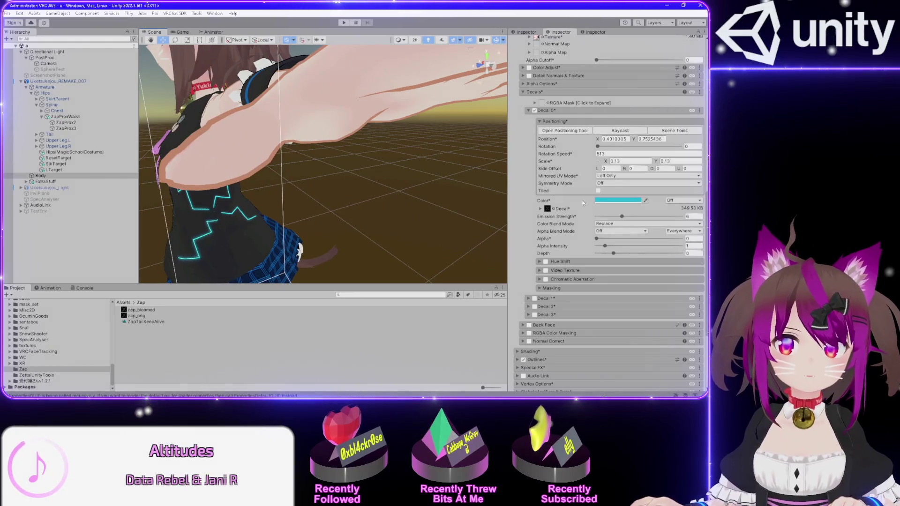
mouse_move(598, 147)
mouse_down()
mouse_move(670, 146)
mouse_move(584, 154)
mouse_up()
scroll(300, 142, up, 3)
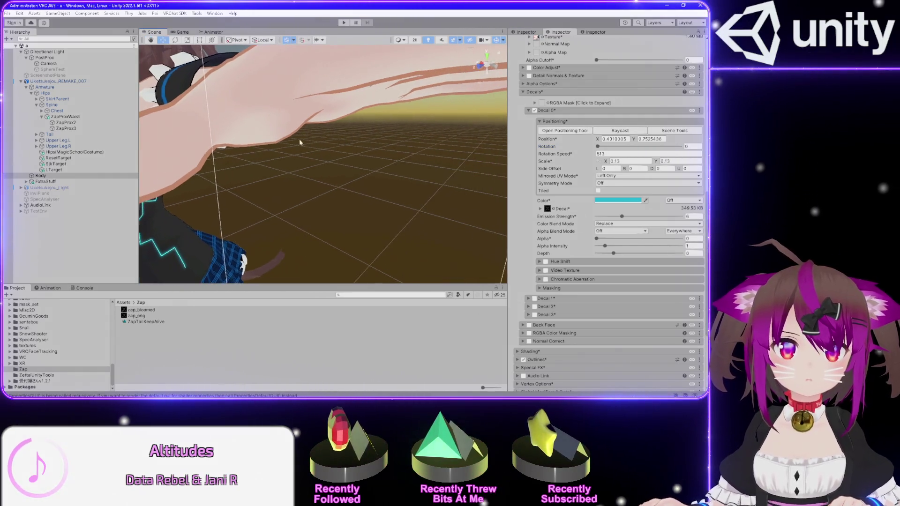
scroll(310, 139, down, 3)
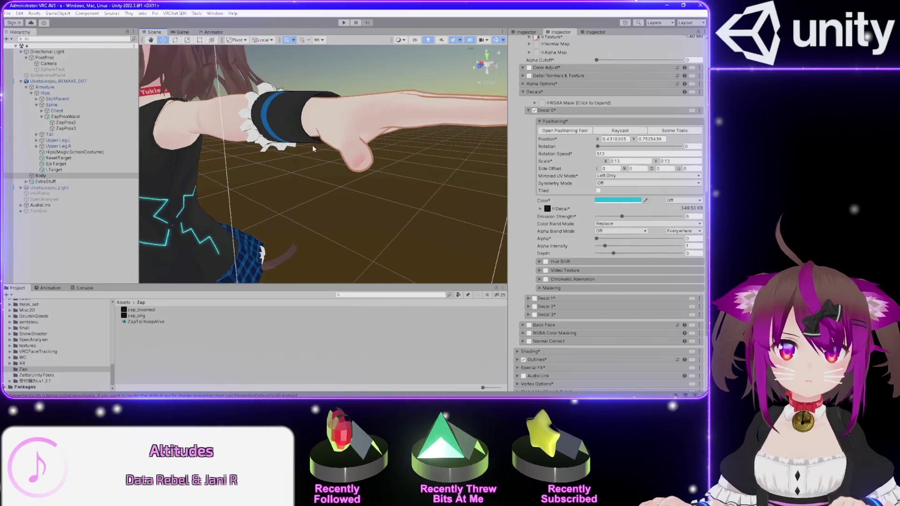
mouse_move(626, 147)
mouse_down()
mouse_move(647, 148)
mouse_move(592, 152)
mouse_up()
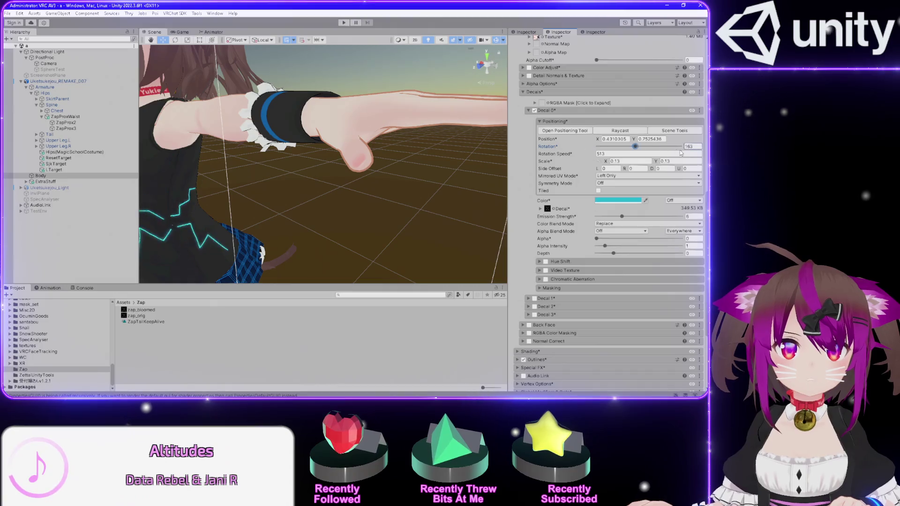
key(f)
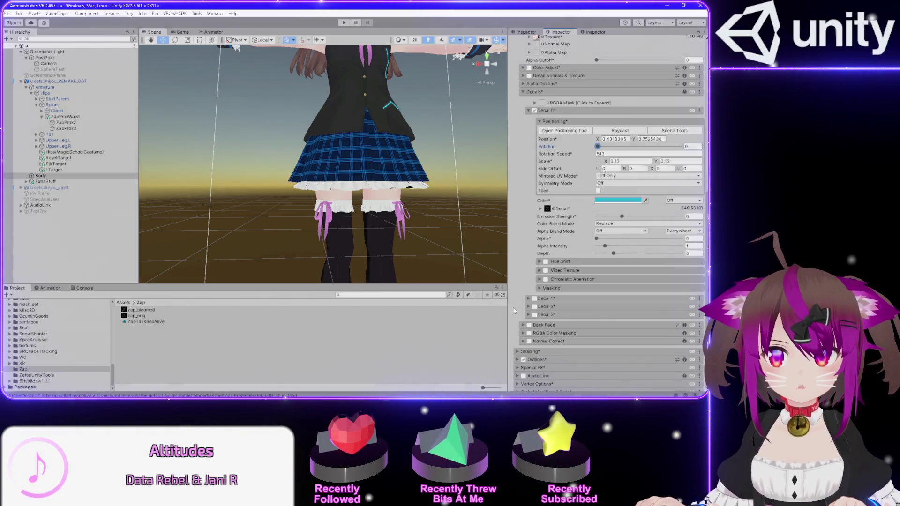
click(529, 300)
Paste Decal 0's settings into Decal 1 and set its Mirrored UV Mode to Right Only
scroll(520, 245, down, 3)
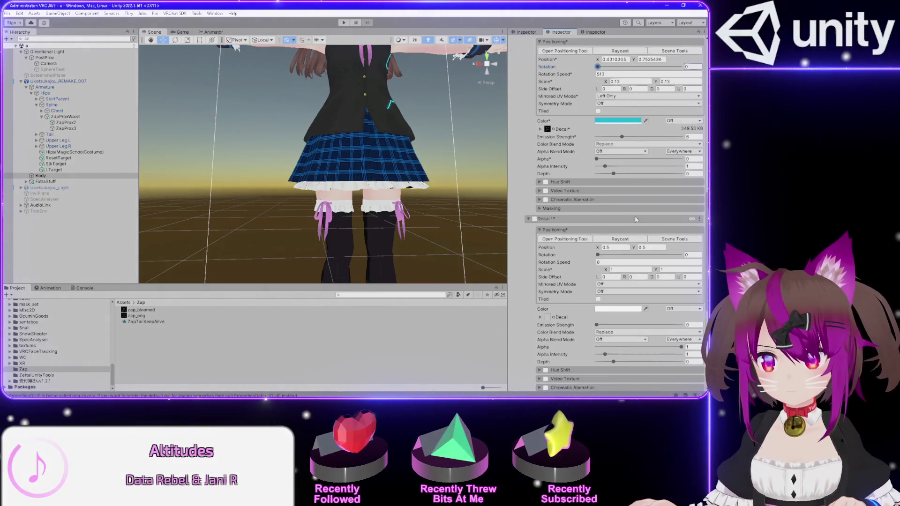
click(700, 220)
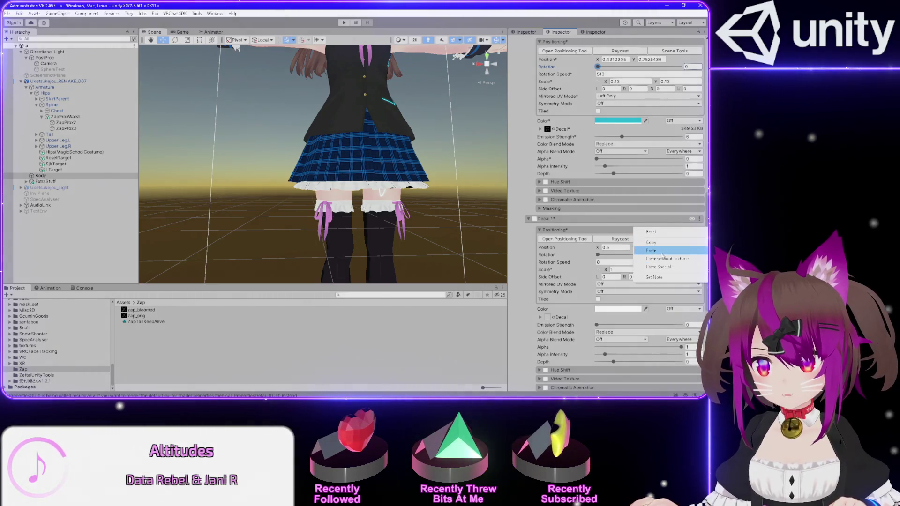
click(657, 254)
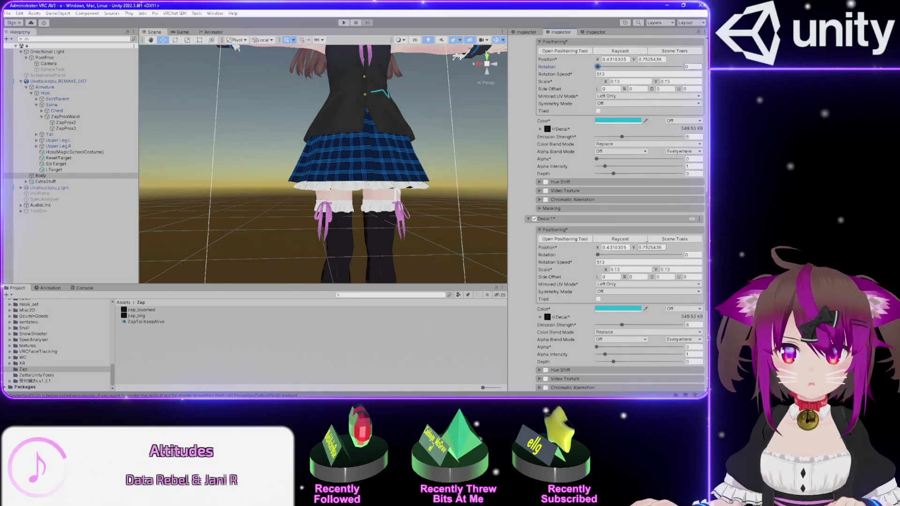
click(624, 285)
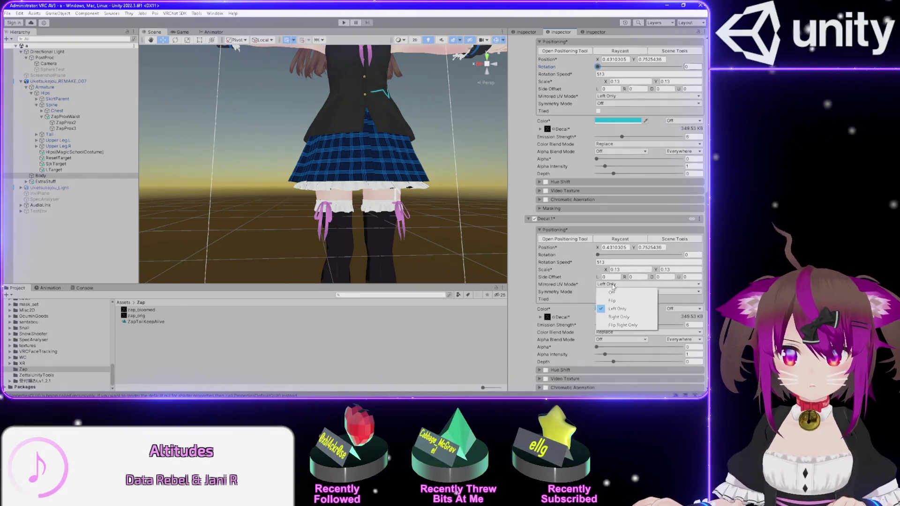
click(620, 317)
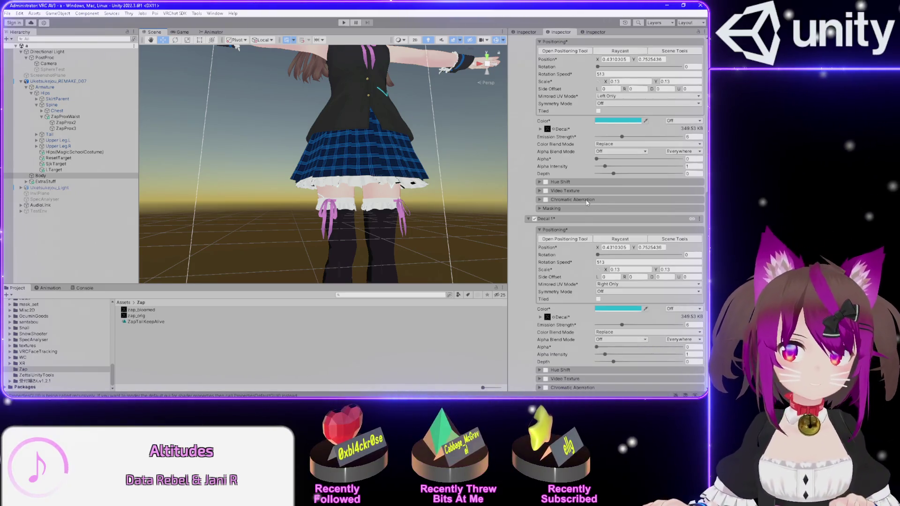
Change Decal 1's Rotation Speed to 471 and orbit out to view the whole avatar
key(grave)
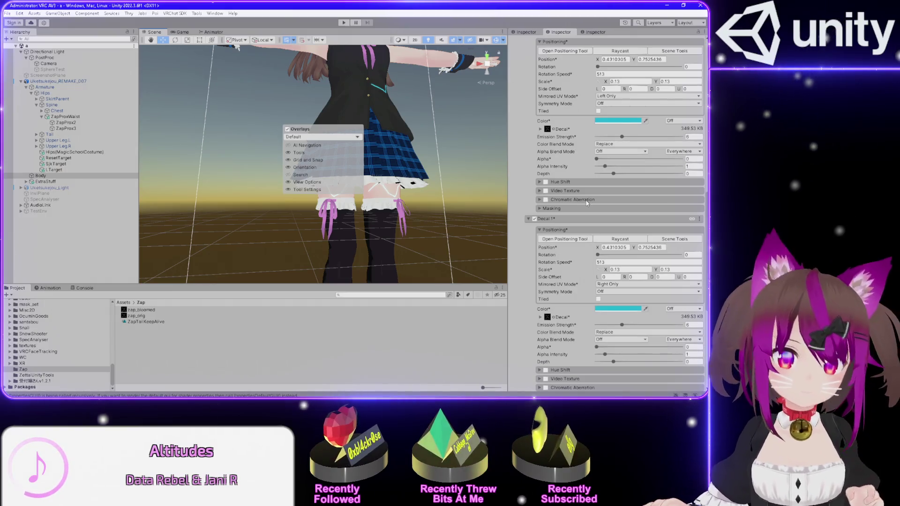
key(grave)
key(grave)
key(grave)
key(grave)
key(grave)
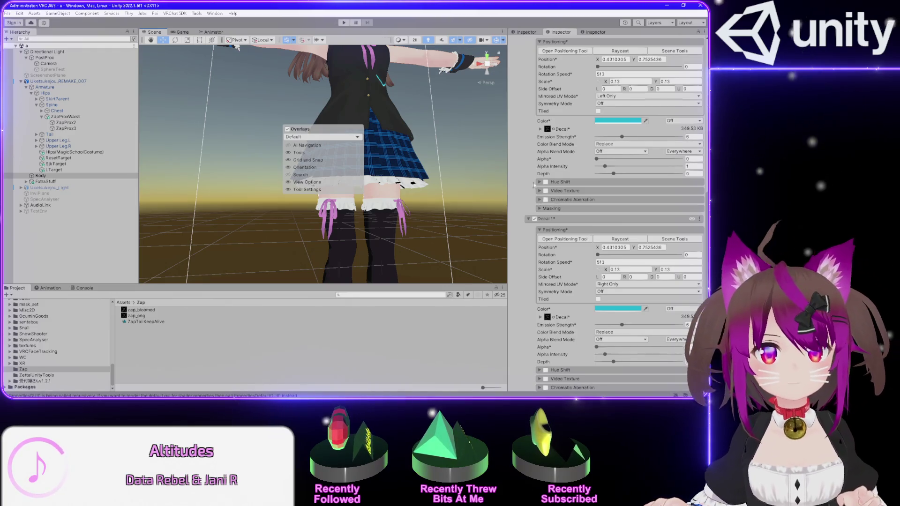
key(grave)
key(grave)
key(grave)
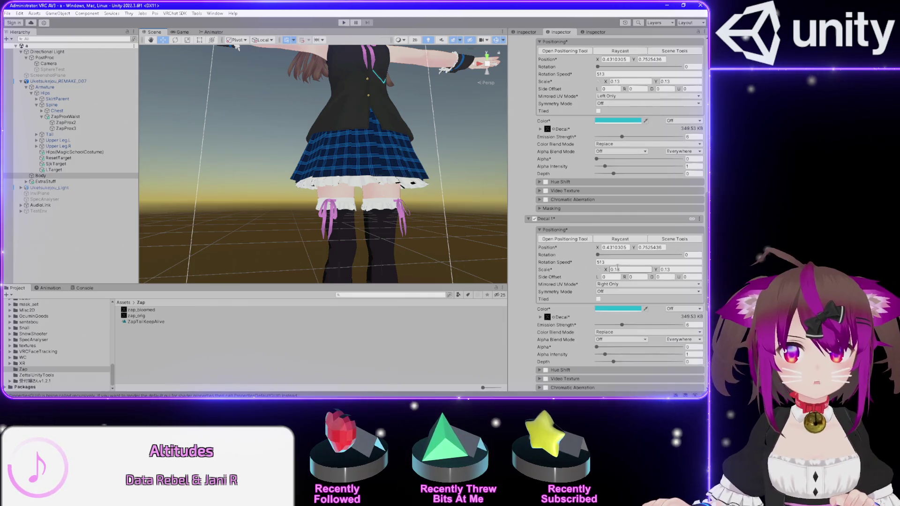
key(grave)
key(grave)
text(45)
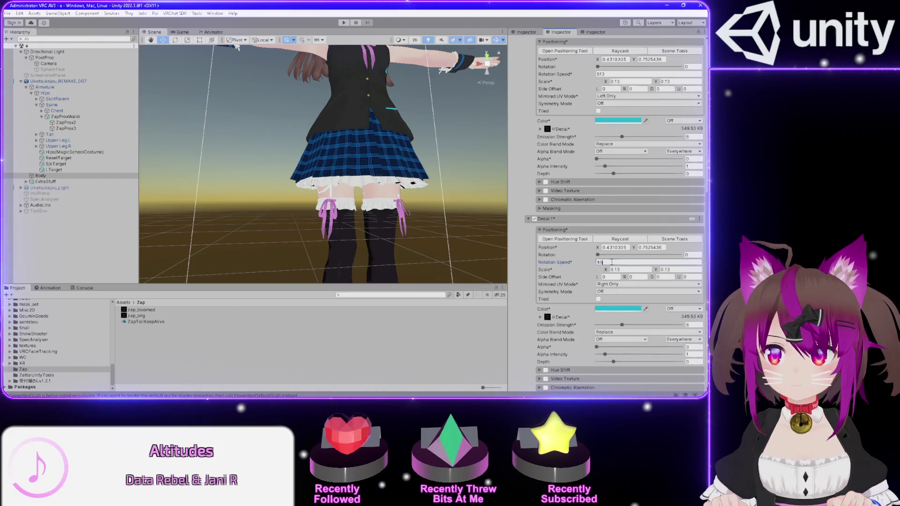
text(7)
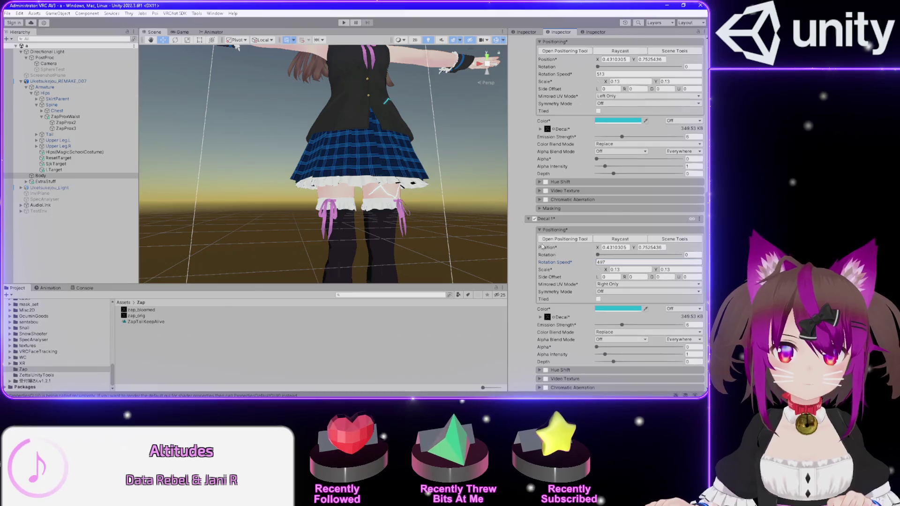
scroll(460, 226, down, 3)
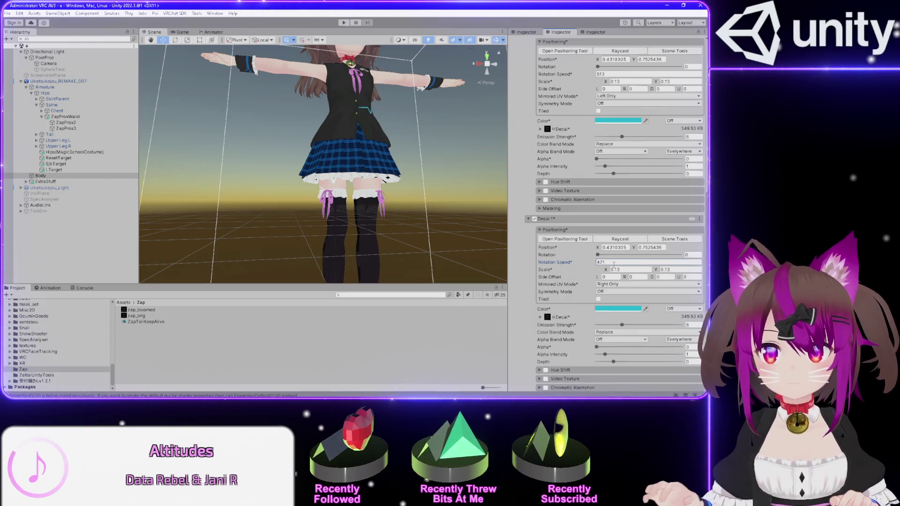
mouse_move(340, 217)
mouse_down()
mouse_move(402, 175)
mouse_move(319, 169)
mouse_up()
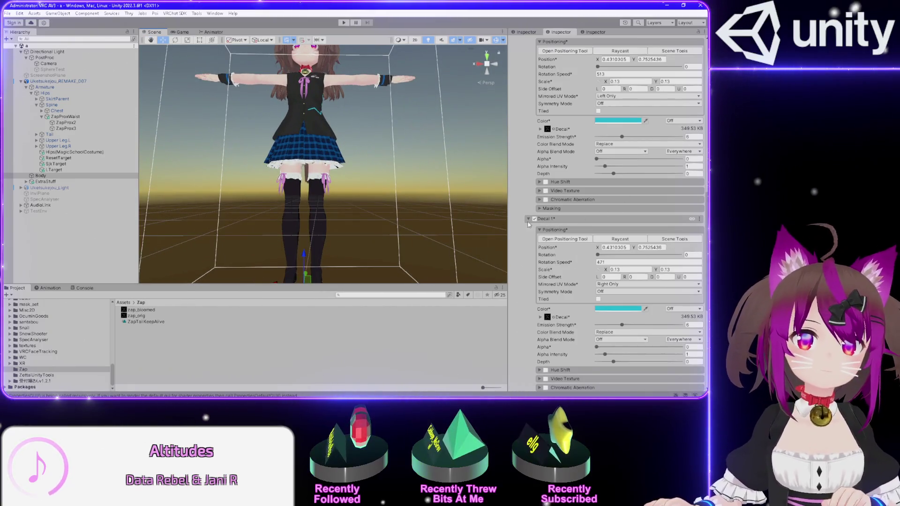
scroll(528, 224, up, 5)
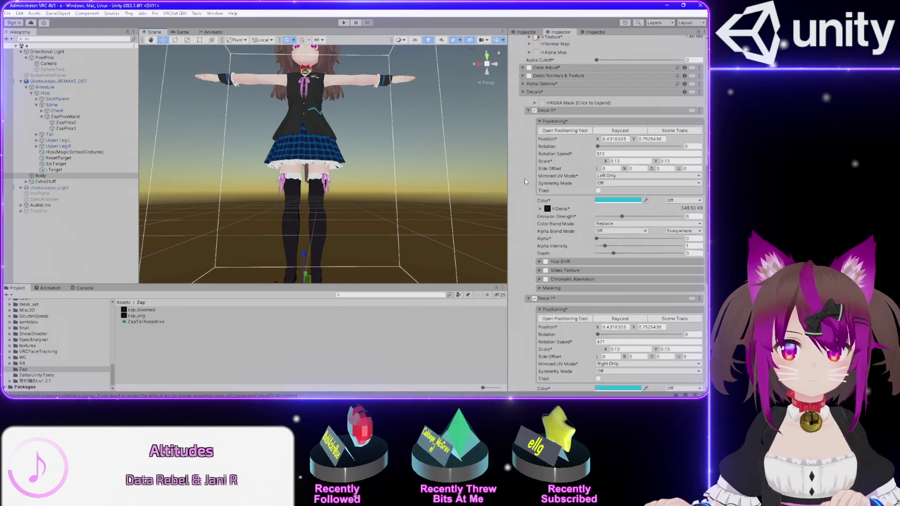
click(528, 299)
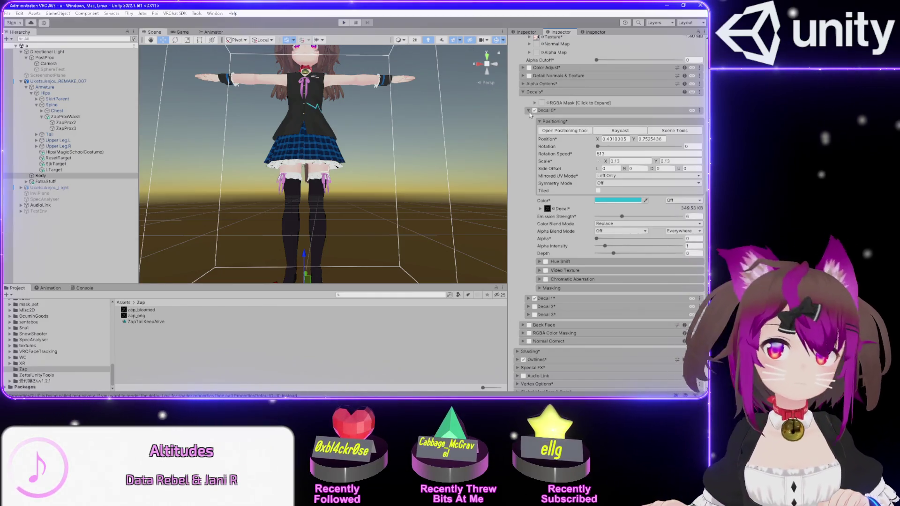
Collapse Decal 0's settings and bring the view in close on the avatar's head
click(529, 110)
mouse_move(433, 151)
mouse_down()
mouse_move(367, 147)
mouse_move(287, 210)
mouse_up()
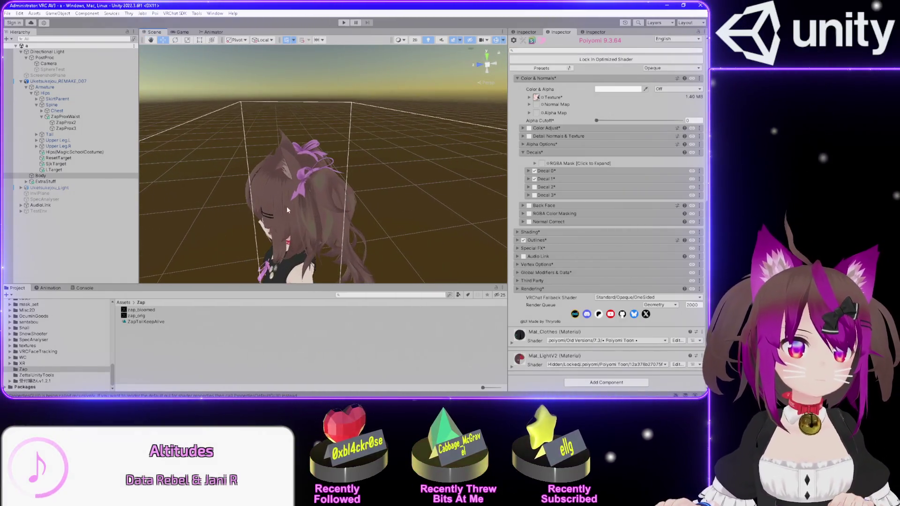
mouse_move(304, 179)
mouse_down()
mouse_move(252, 187)
mouse_move(155, 150)
mouse_move(279, 223)
mouse_move(420, 159)
mouse_move(371, 167)
mouse_up()
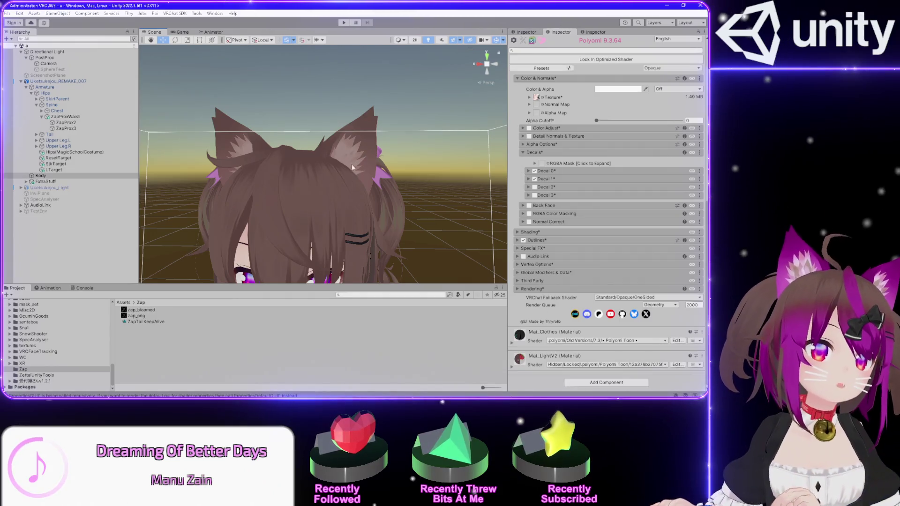
Orbit around the avatar's head to view the ears from behind, the front and above
drag(396, 191, 336, 197)
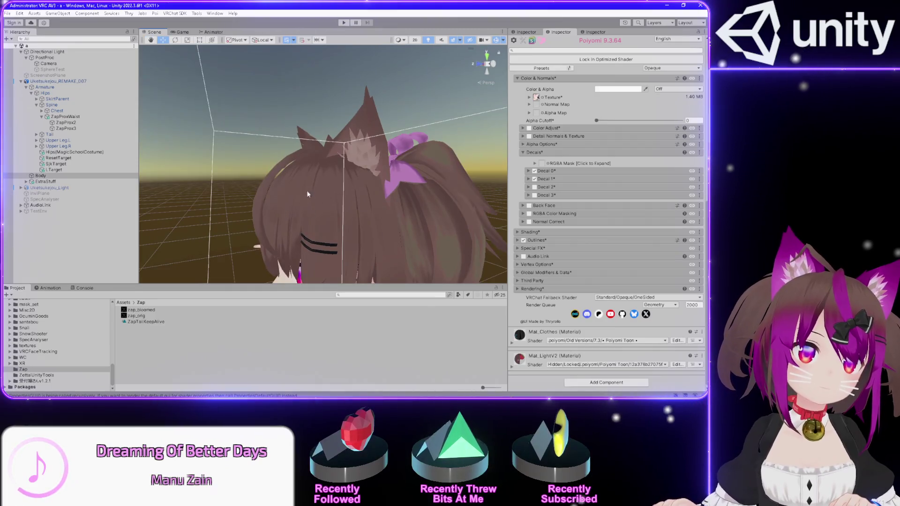
mouse_move(421, 223)
mouse_down()
mouse_move(385, 223)
mouse_move(394, 221)
mouse_up()
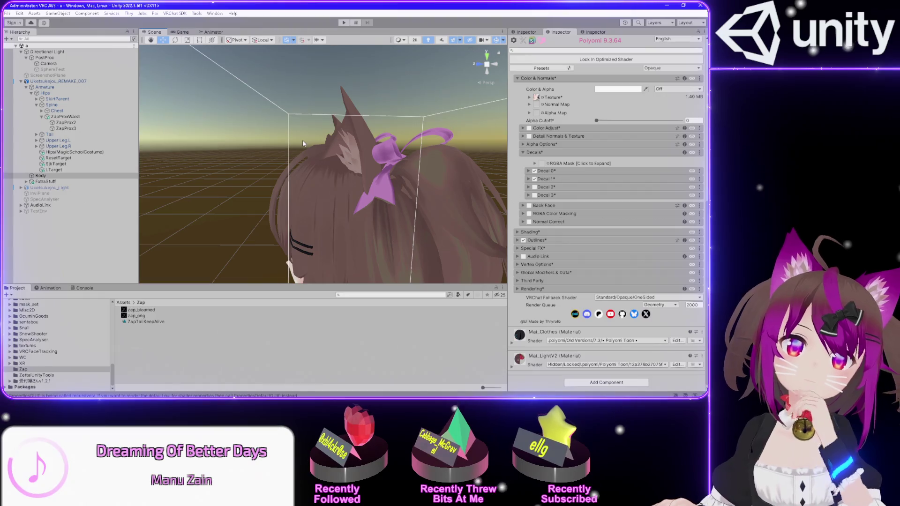
drag(305, 143, 447, 178)
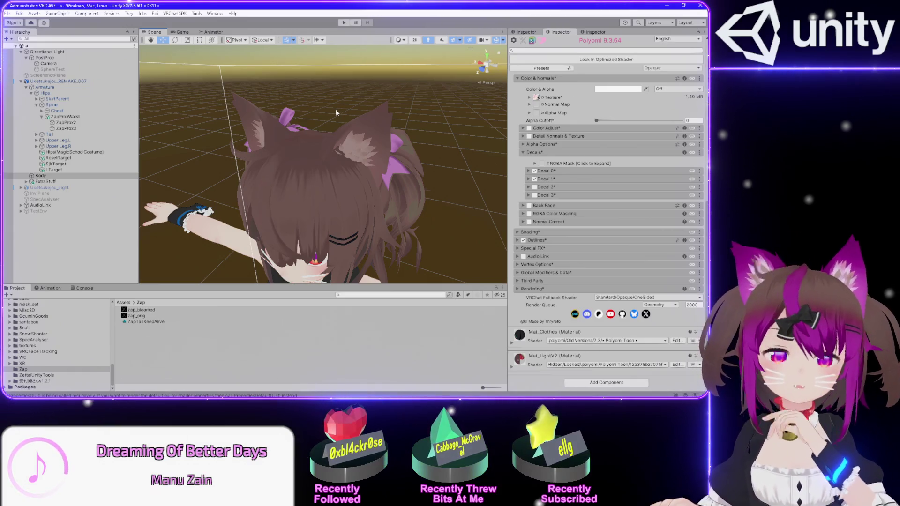
mouse_move(383, 178)
mouse_down()
mouse_move(356, 169)
mouse_move(410, 164)
mouse_move(272, 190)
mouse_move(373, 179)
mouse_move(187, 136)
mouse_move(181, 150)
mouse_move(343, 166)
mouse_move(362, 154)
mouse_up()
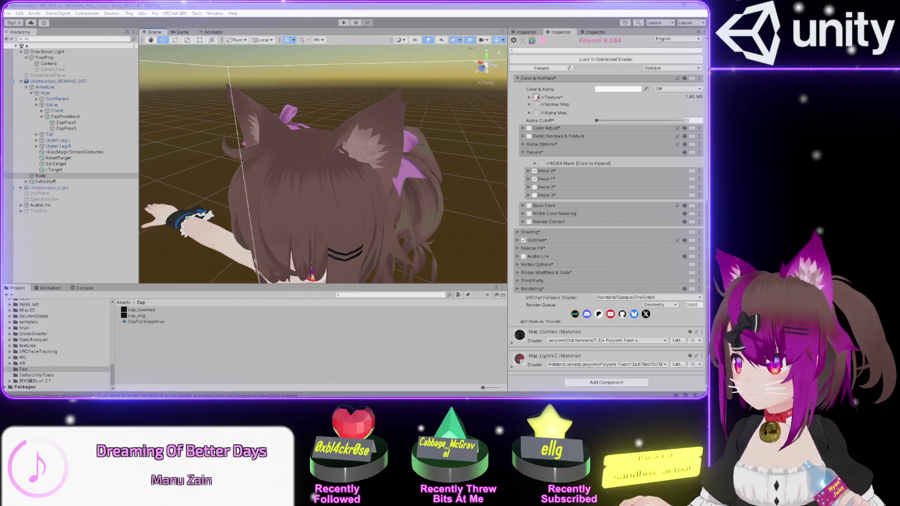
Refocus Unity and scroll the Inspector up to the Mat_BodyStickSock_Poi material header
click(626, 174)
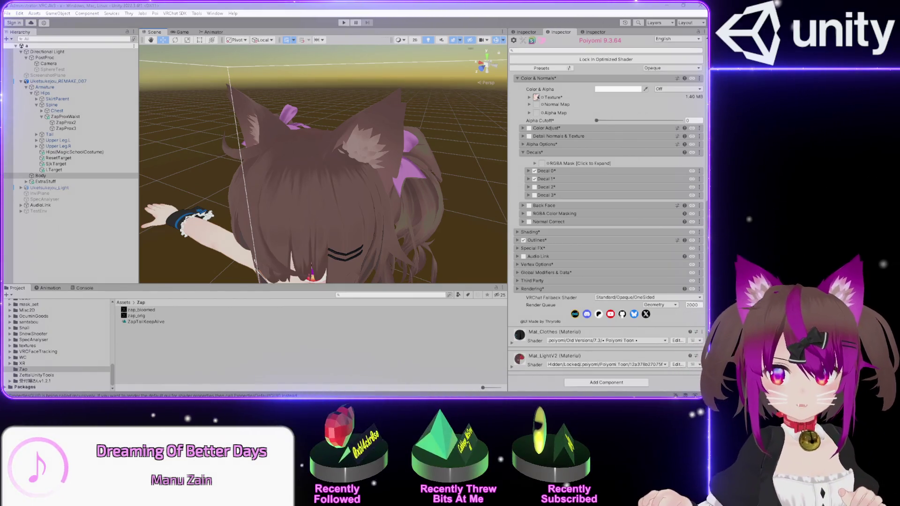
click(239, 5)
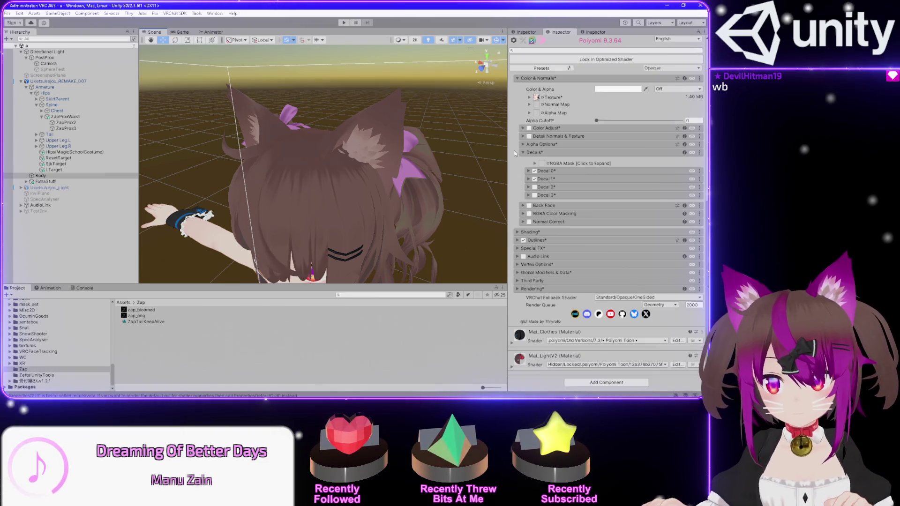
scroll(518, 162, up, 5)
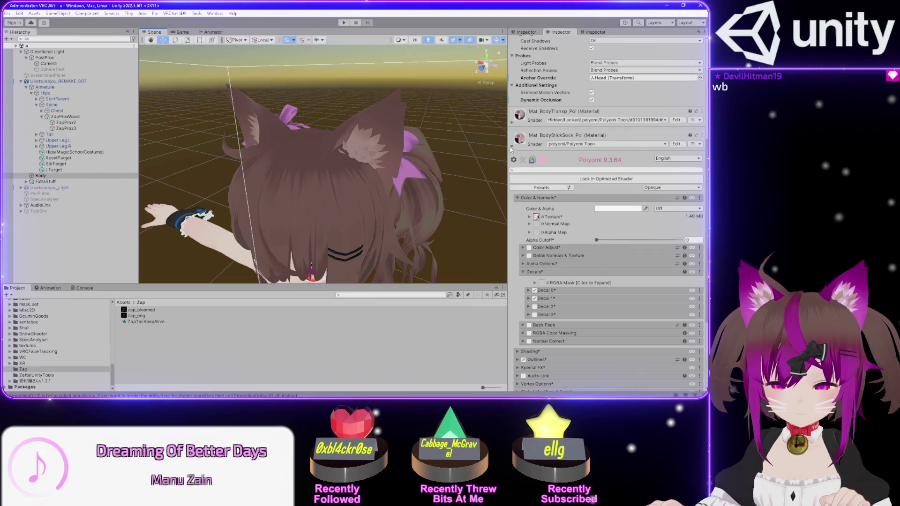
Collapse the Mat_BodyStickSock_Poi settings and orbit behind the head to see the bows
click(512, 146)
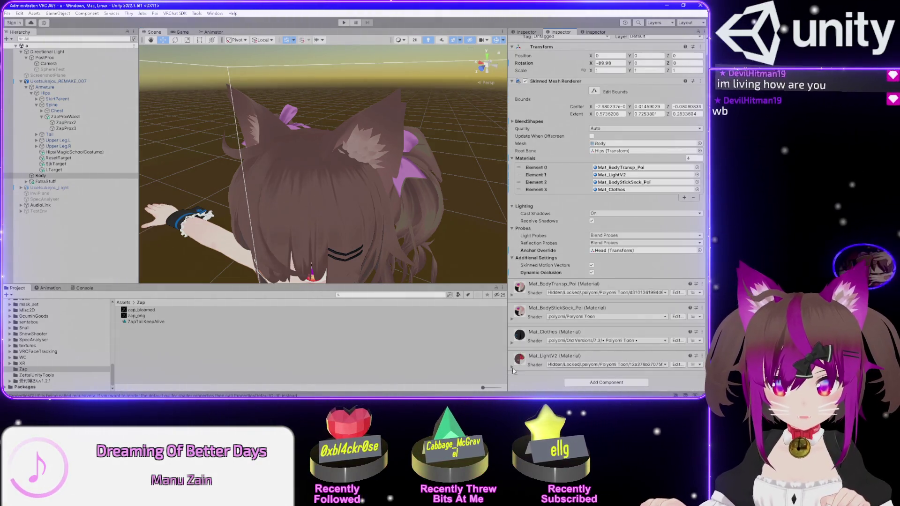
mouse_move(366, 224)
mouse_down()
mouse_move(382, 226)
mouse_move(291, 235)
mouse_up()
mouse_move(221, 349)
alt+mouse_down()
mouse_move(291, 291)
mouse_move(409, 220)
mouse_move(249, 218)
mouse_move(504, 246)
alt+mouse_up()
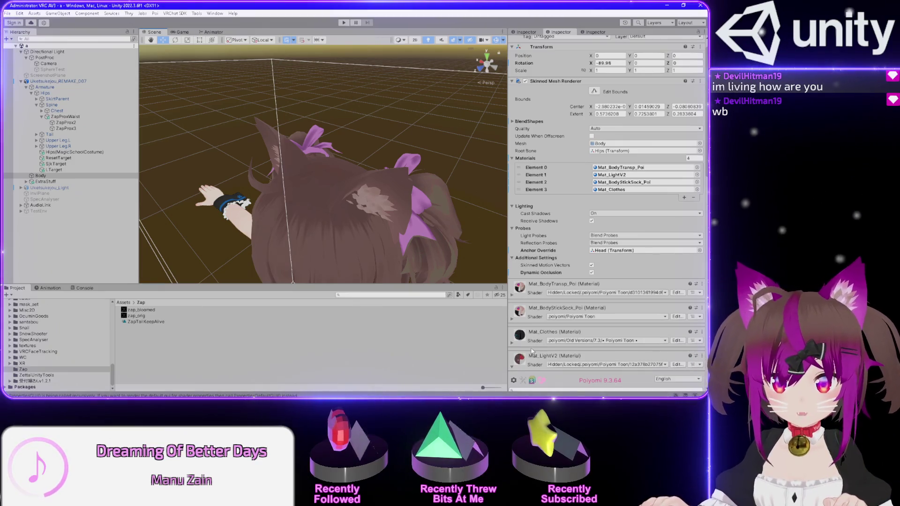
scroll(532, 351, down, 5)
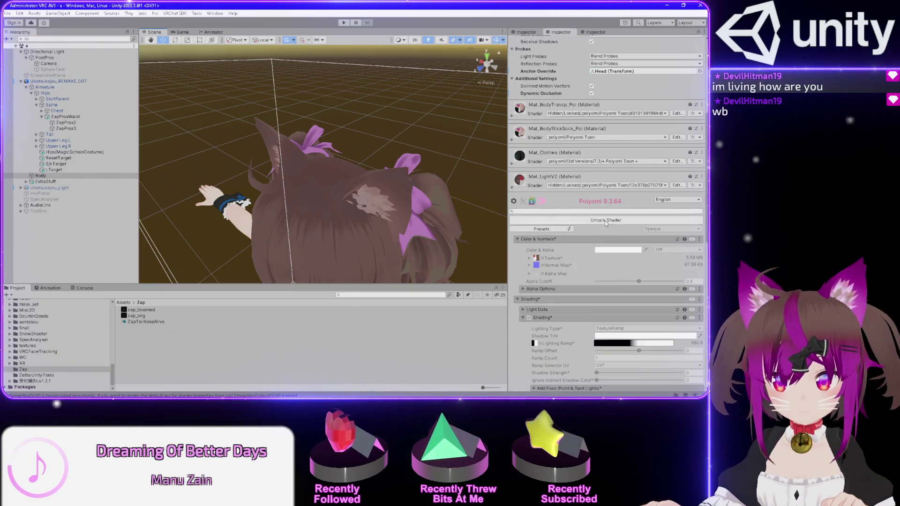
Unlock the Mat_LightV2 shader and expand its Decals settings to show Decal 0
click(606, 221)
scroll(539, 267, down, 2)
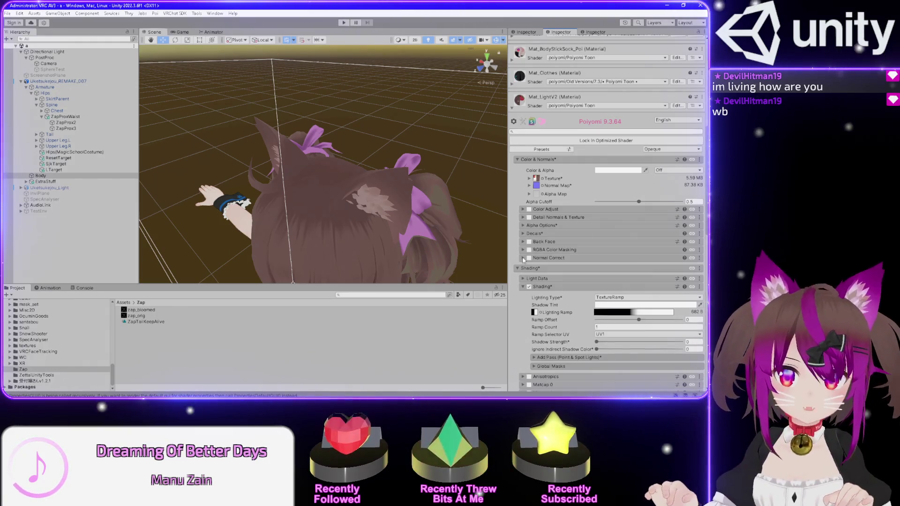
click(524, 234)
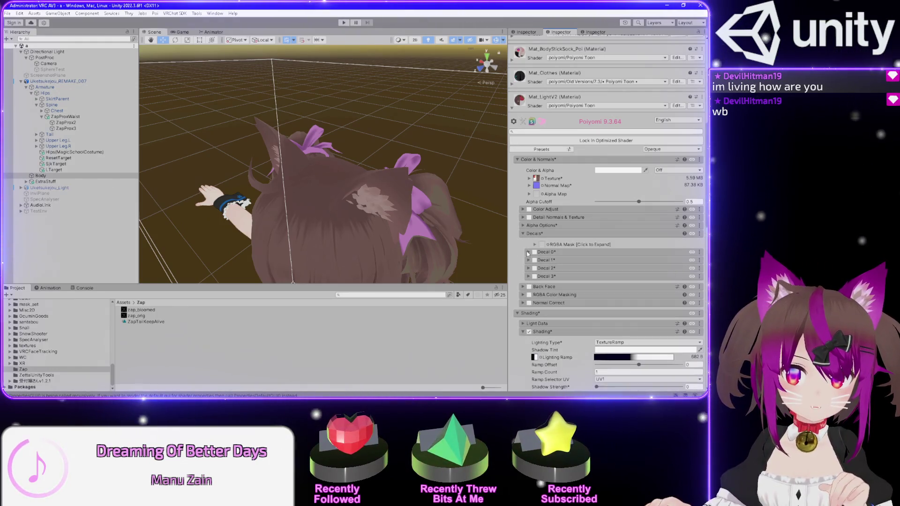
click(528, 253)
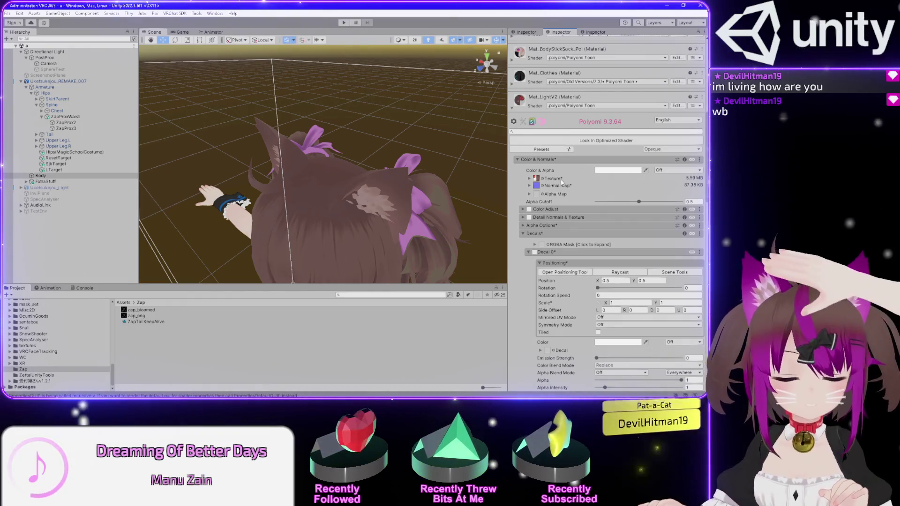
Turn the view to face the avatar and open the LightV2 body texture in Photoshop
key(q)
drag(306, 136, 301, 76)
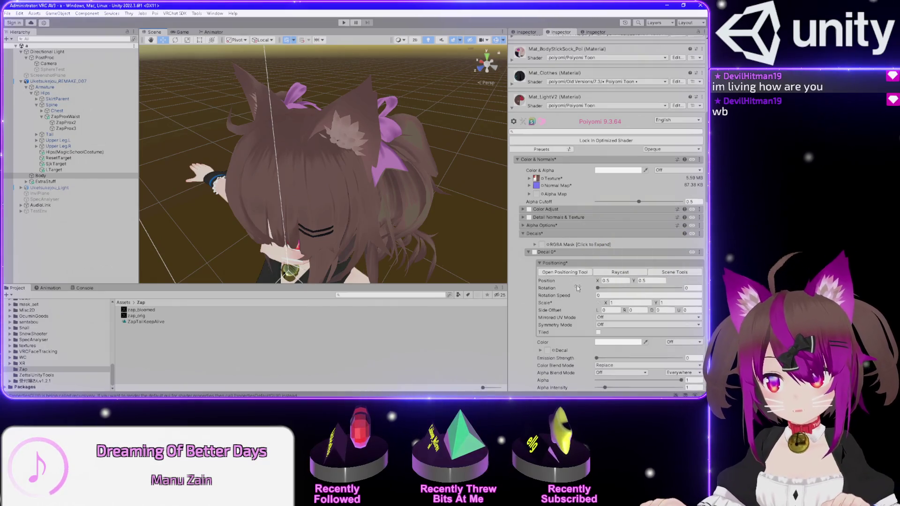
double_click(536, 179)
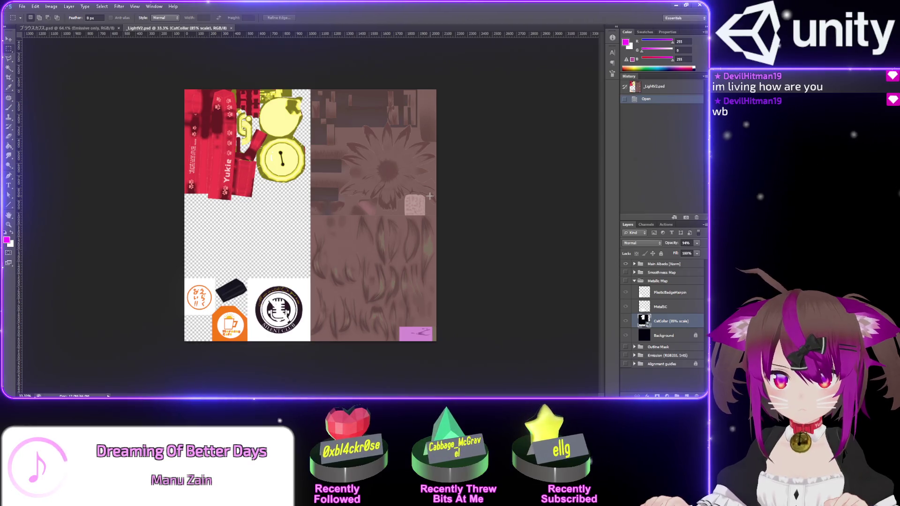
Inspect the _LightV2.psd texture at about 116% zoom, then minimize Photoshop
scroll(429, 196, up, 5)
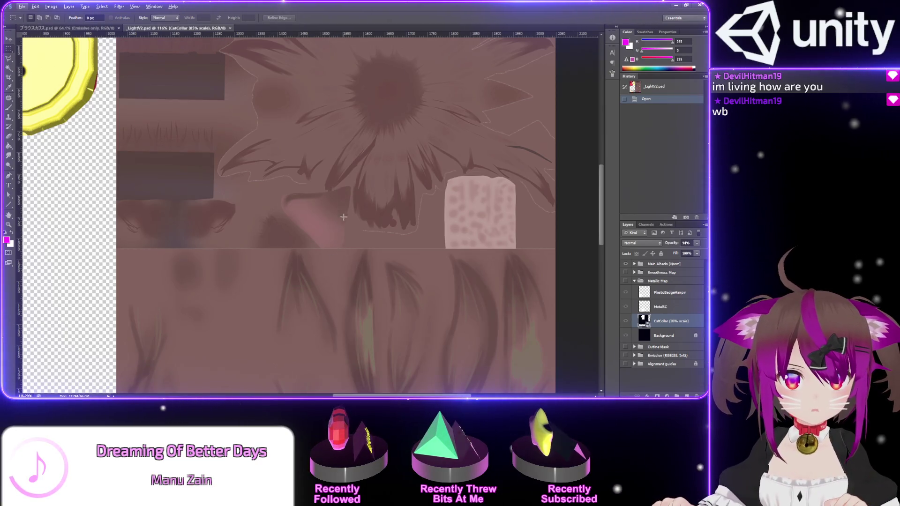
scroll(339, 242, down, 4)
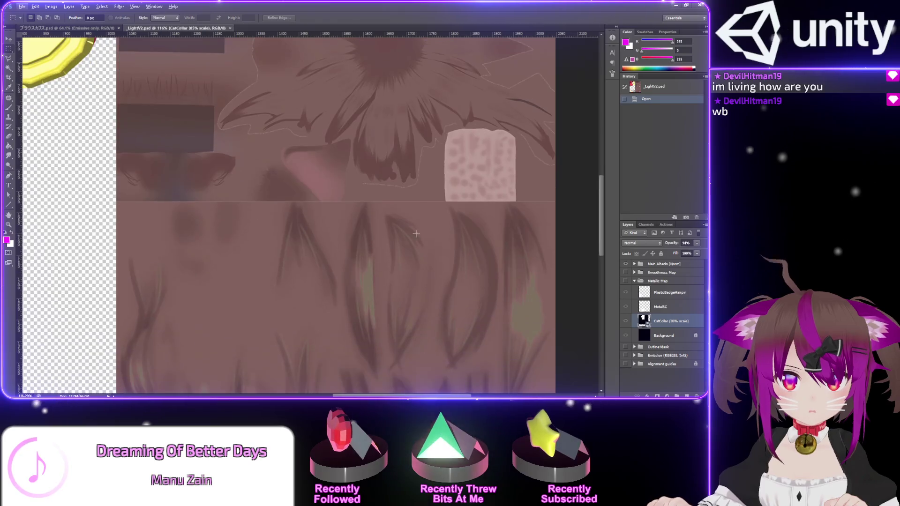
scroll(355, 219, up, 1)
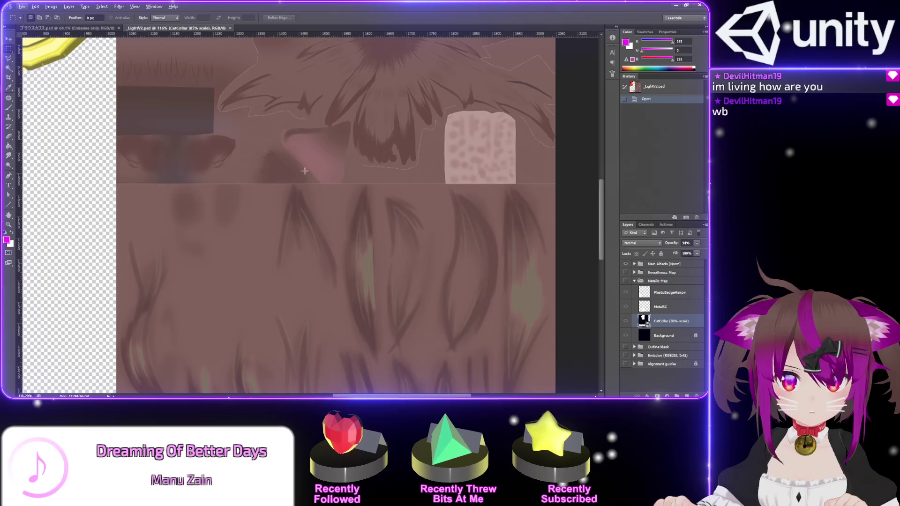
scroll(263, 126, up, 4)
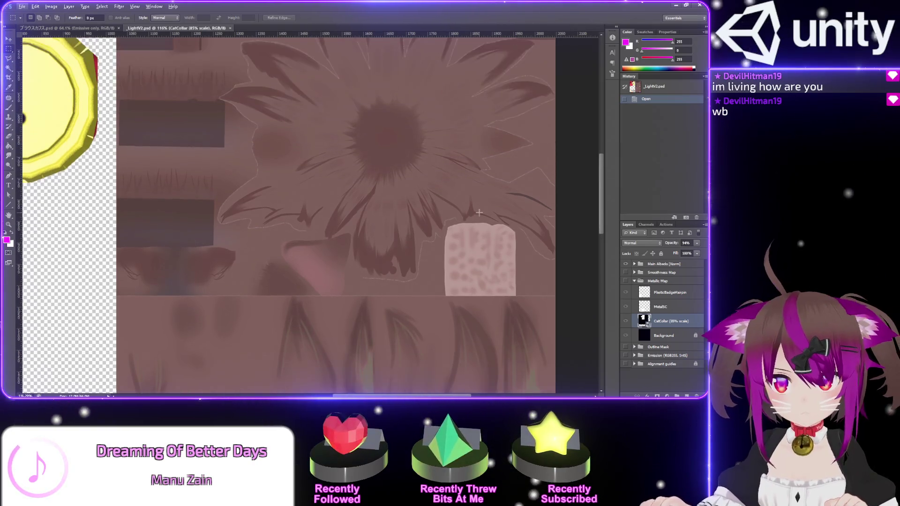
click(676, 5)
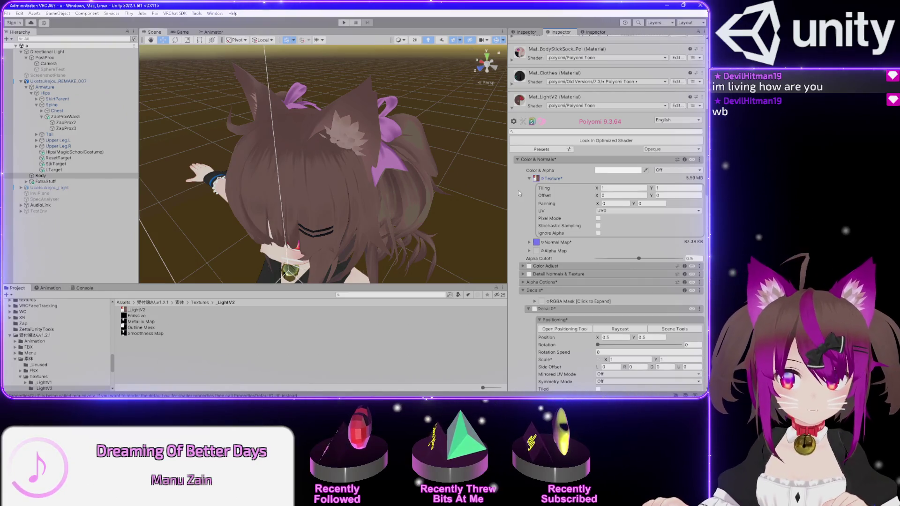
Enable Decal 0 on LightV2 and show the Zap folder's zap_bloomed, zap_orig and ZapToiKeepAlive
scroll(516, 196, down, 5)
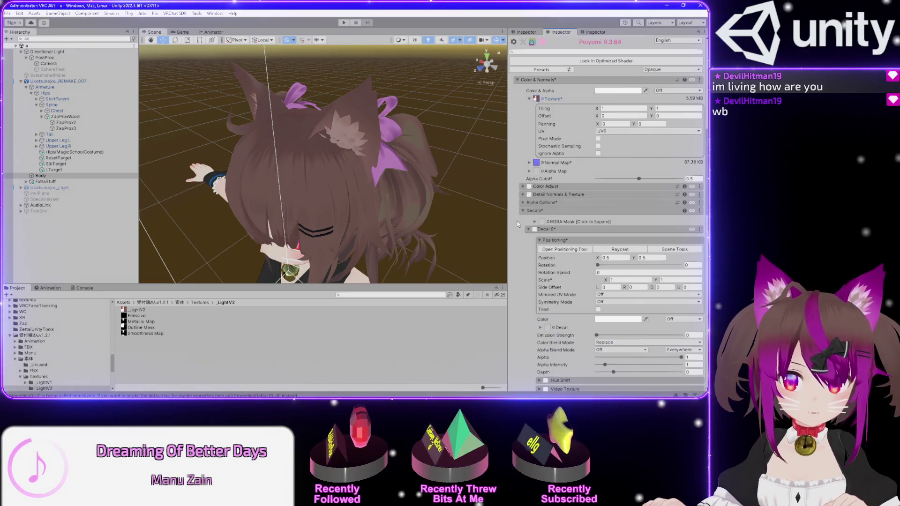
click(535, 209)
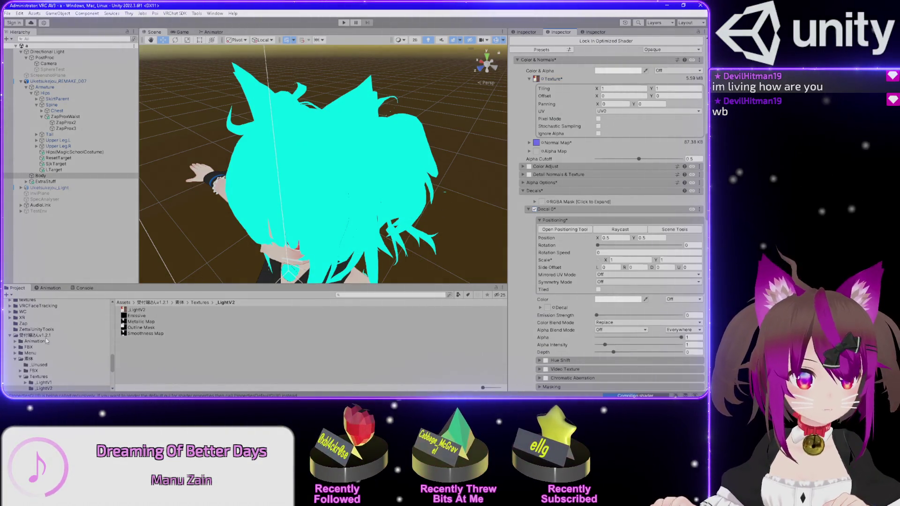
scroll(52, 344, down, 10)
scroll(47, 344, up, 5)
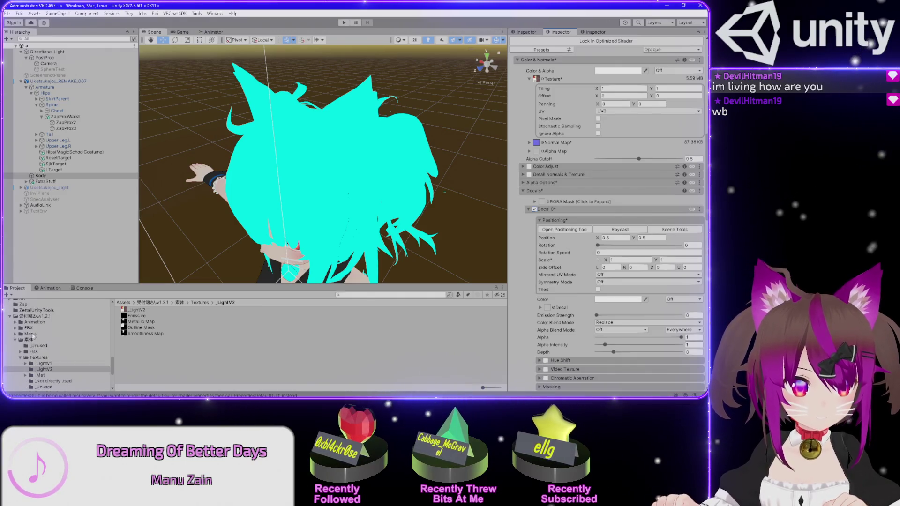
scroll(20, 333, up, 1)
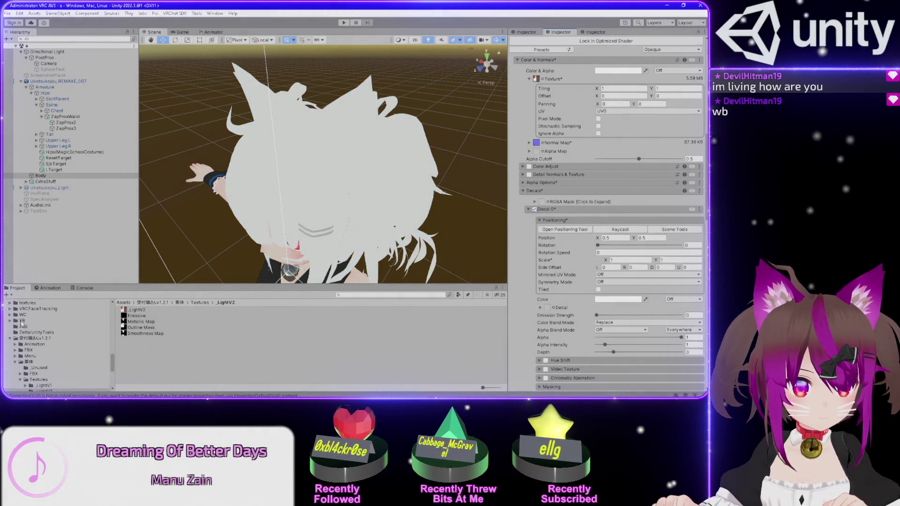
click(47, 327)
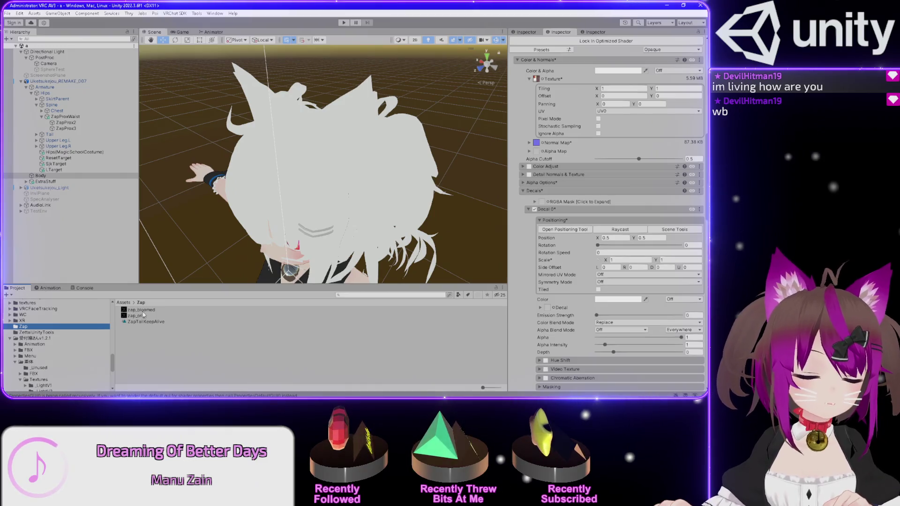
Assign zap_bloomed as Decal 0's texture and bring up the Decal Color copy/paste menu
drag(138, 312, 548, 309)
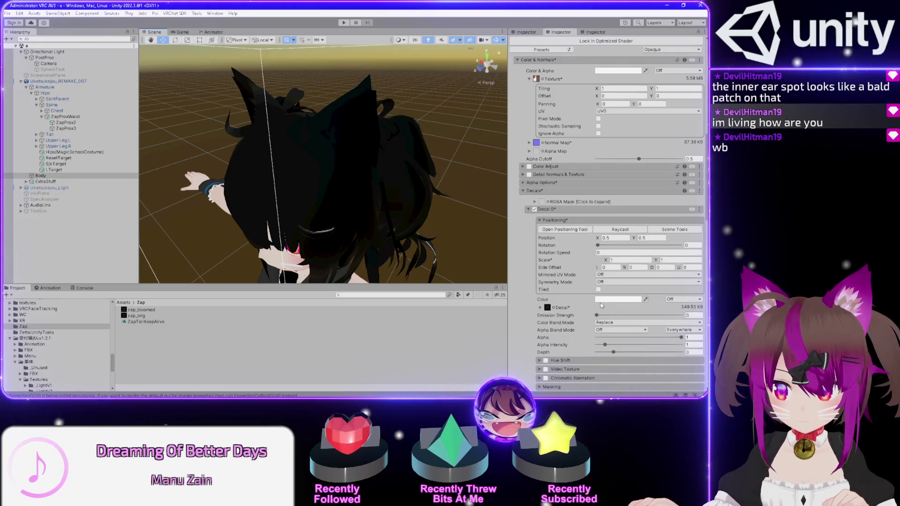
right_click(621, 300)
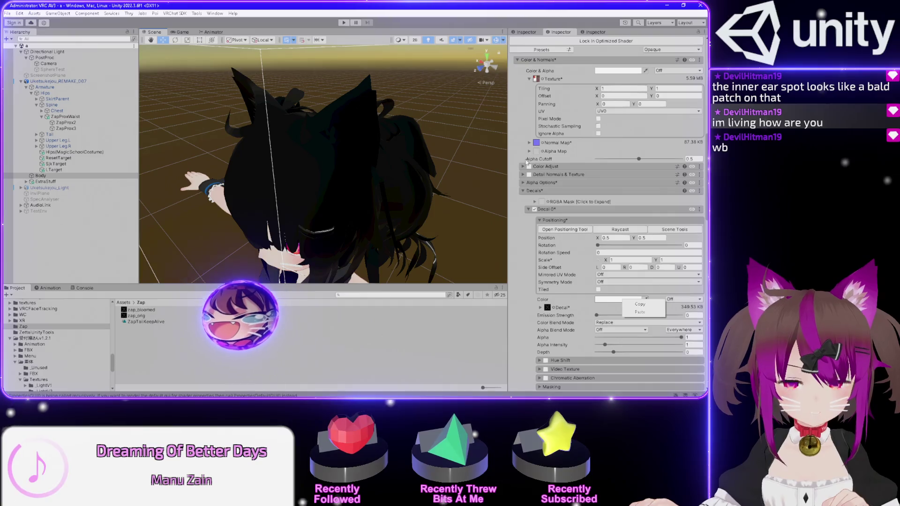
scroll(521, 207, down, 8)
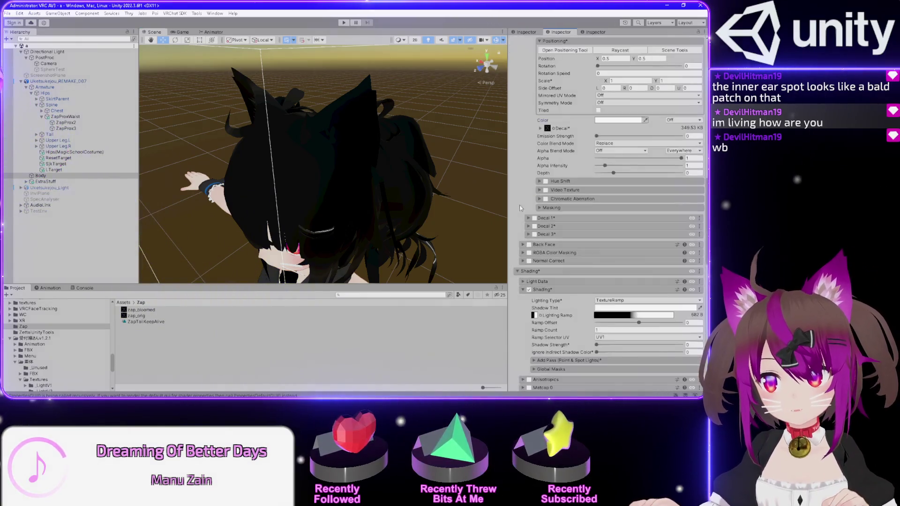
Collapse the Shading section of the LightV2 material
scroll(534, 215, down, 8)
scroll(581, 312, down, 6)
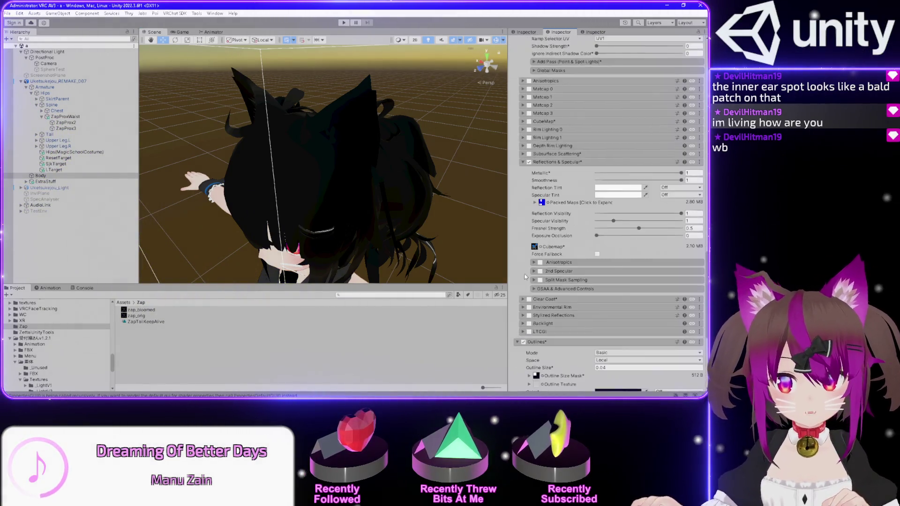
scroll(526, 268, up, 9)
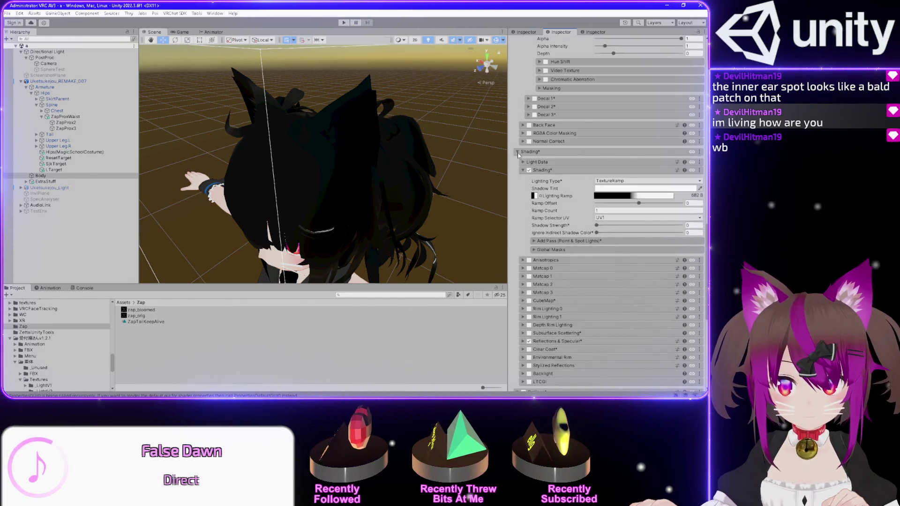
click(517, 153)
Copy the cyan Decal Color from Mat_Clothes, then collapse Mat_Clothes again
scroll(518, 180, up, 4)
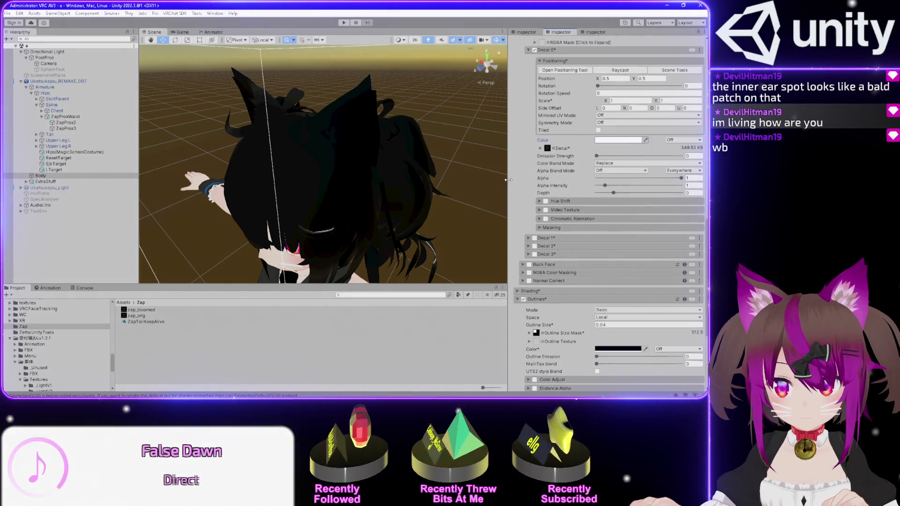
scroll(518, 186, down, 2)
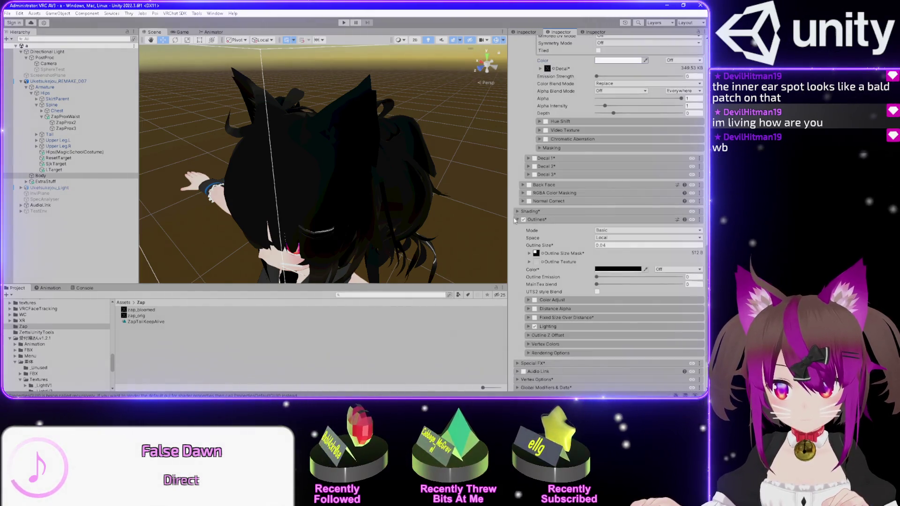
scroll(516, 221, down, 2)
scroll(521, 226, up, 15)
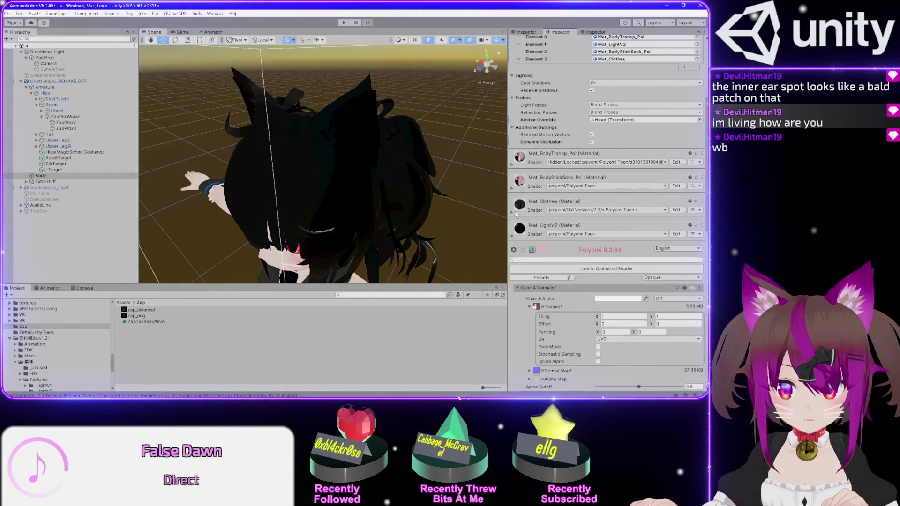
click(513, 213)
scroll(536, 259, down, 5)
click(634, 287)
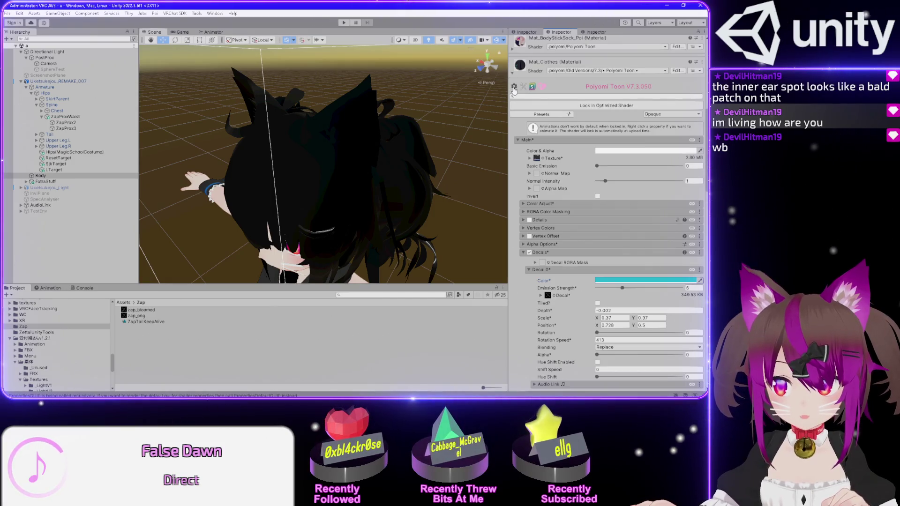
click(513, 75)
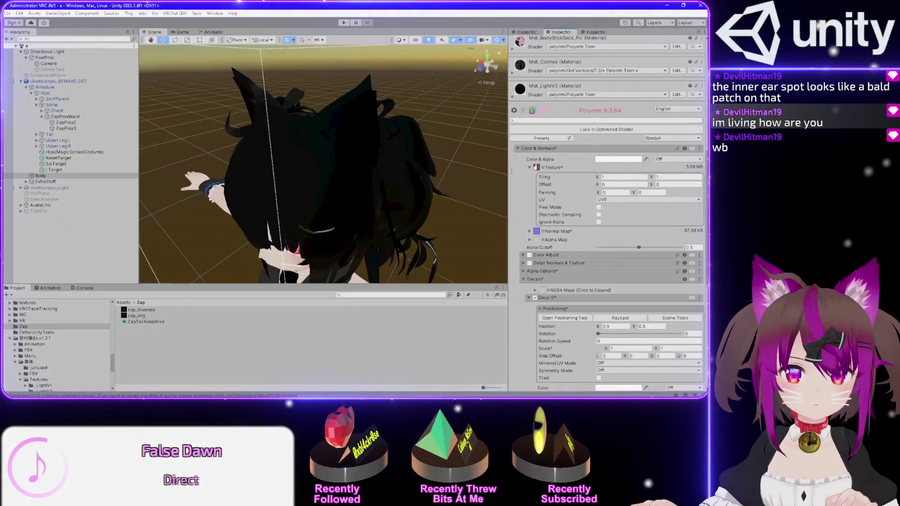
scroll(574, 194, down, 5)
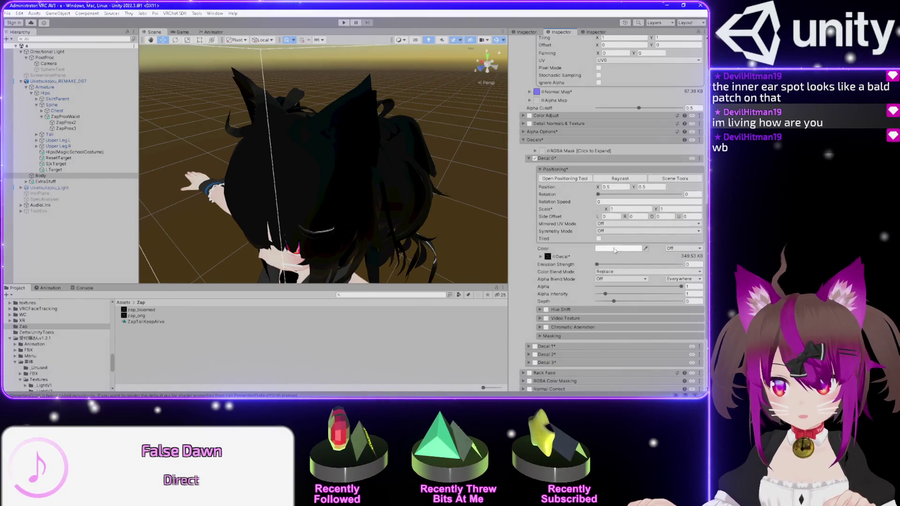
Paste the cyan colour into Decal 0 and limit its mirroring to Left Only
click(622, 263)
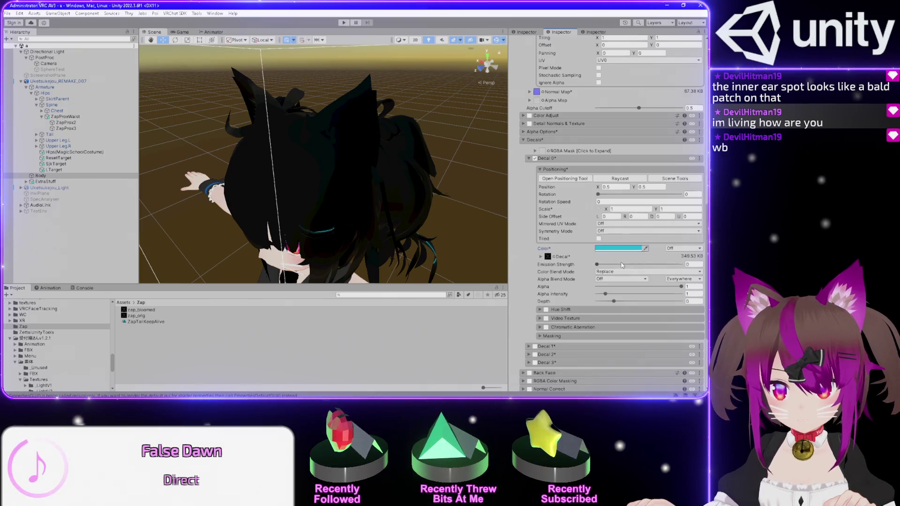
mouse_move(402, 221)
mouse_down()
mouse_move(372, 207)
mouse_move(370, 186)
mouse_up()
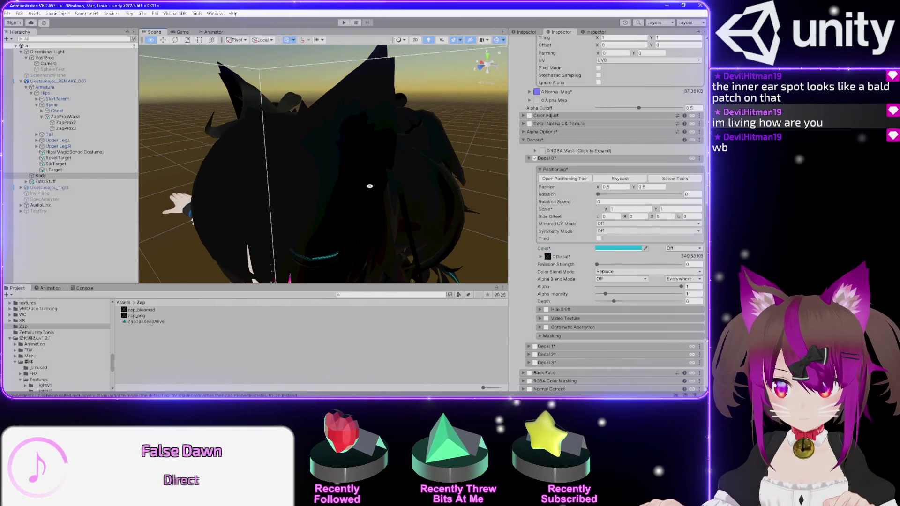
click(647, 224)
click(610, 237)
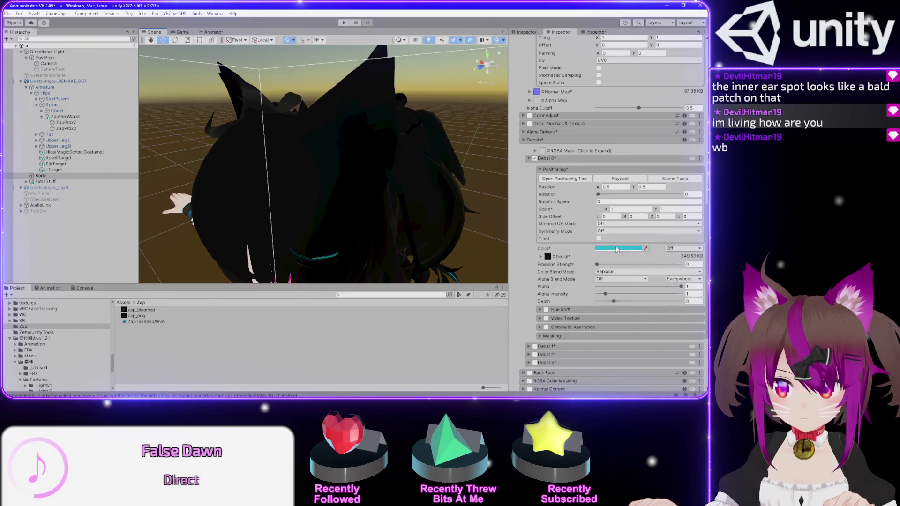
Compare Right Only mirroring from several angles, then set it back to Left Only
mouse_move(376, 200)
mouse_down()
mouse_move(421, 218)
mouse_move(98, 191)
mouse_move(355, 178)
mouse_move(178, 150)
mouse_move(451, 156)
mouse_move(539, 172)
mouse_up()
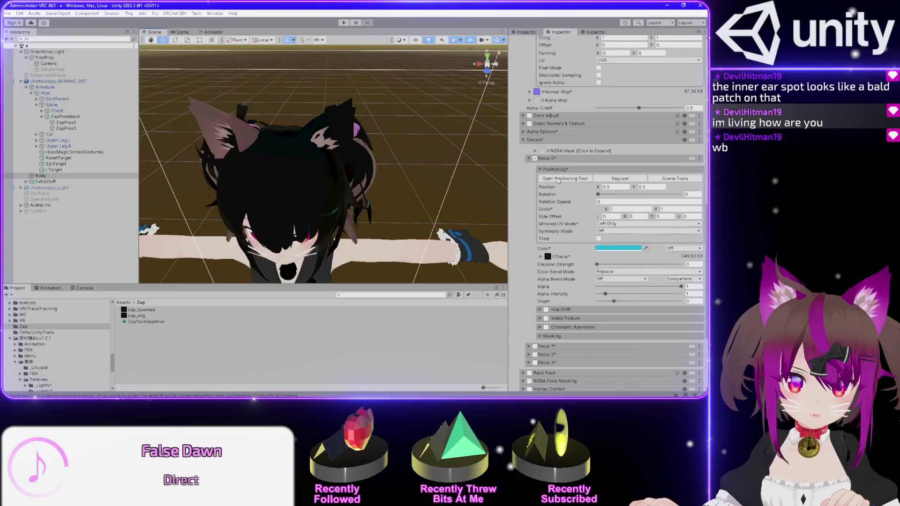
mouse_move(365, 149)
mouse_down()
mouse_move(458, 127)
mouse_move(367, 127)
mouse_up()
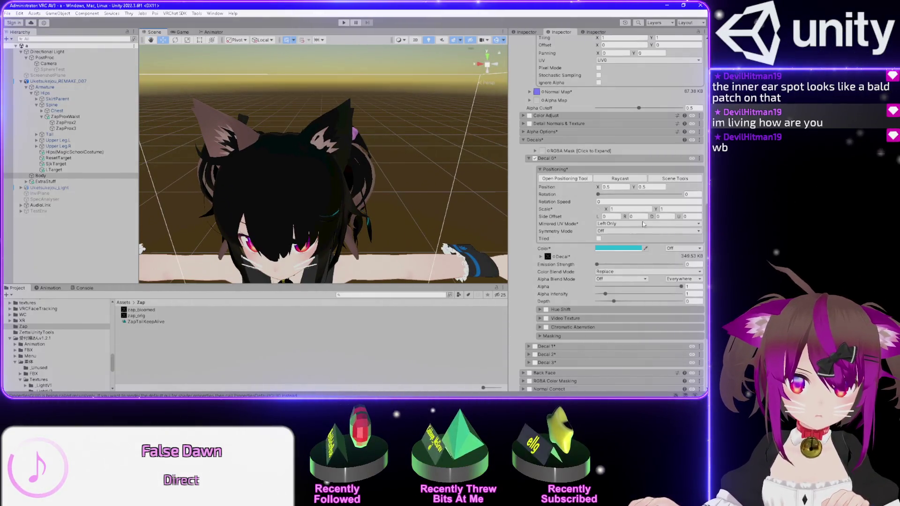
drag(464, 178, 350, 133)
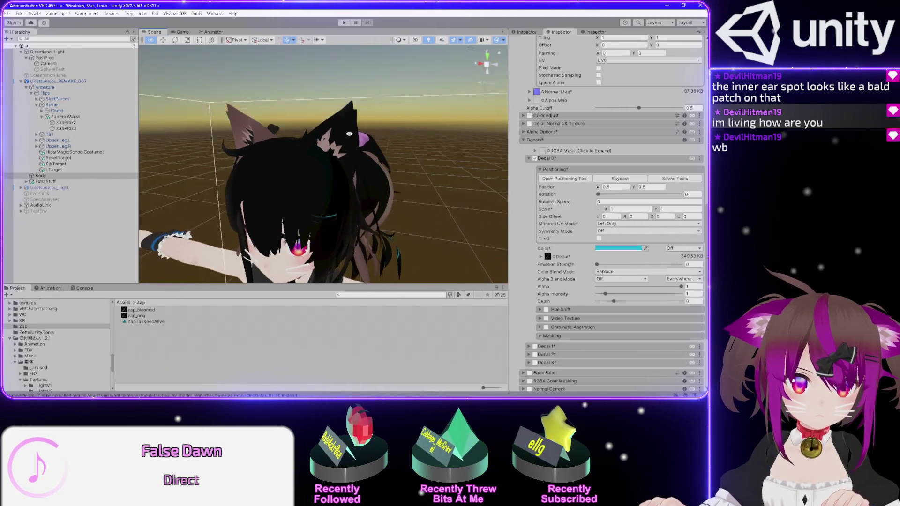
drag(407, 108, 465, 155)
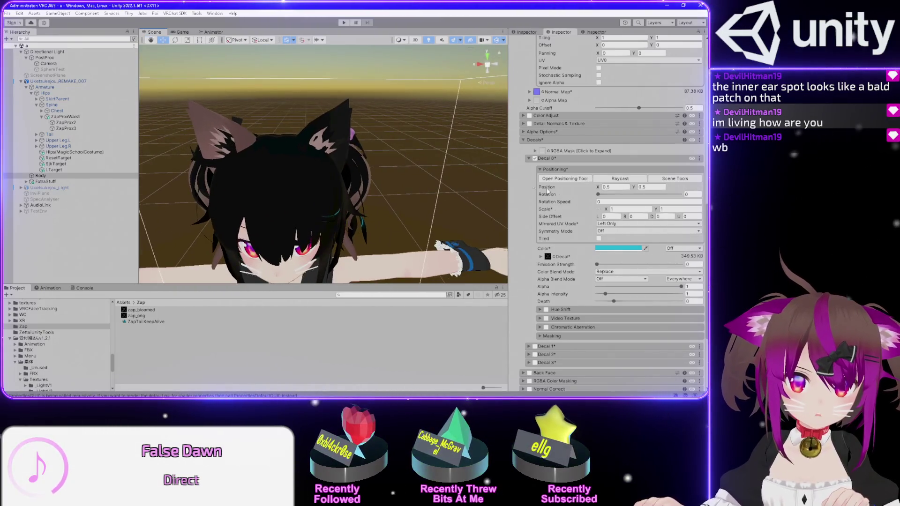
click(624, 224)
click(624, 261)
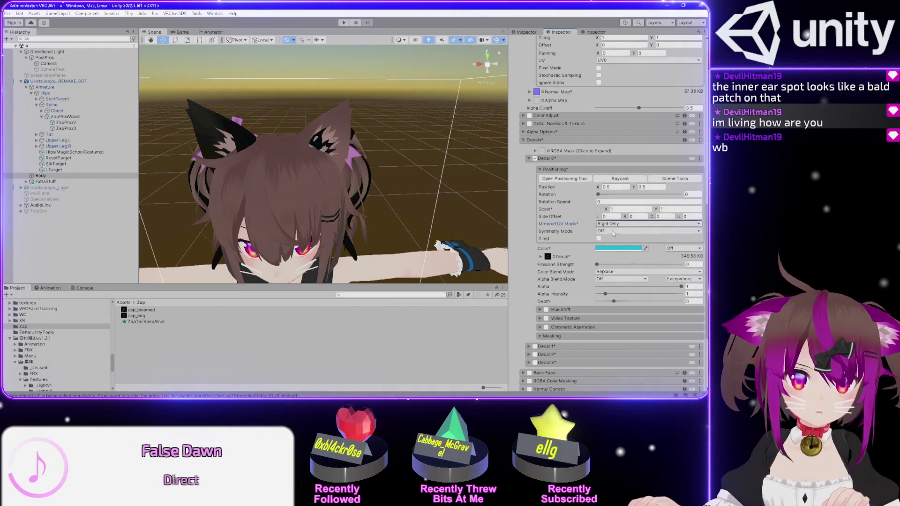
click(610, 223)
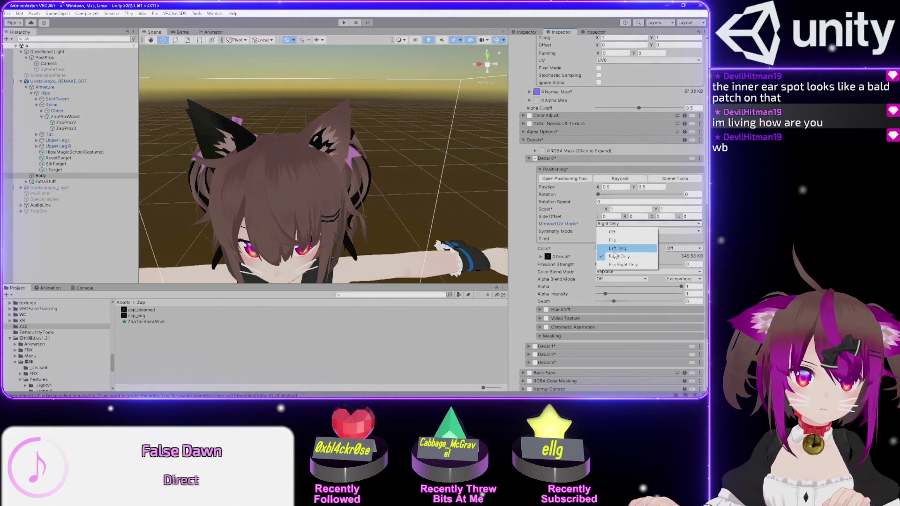
click(614, 248)
Set the decal's X scale to 0.3 and open the decal positioning view
drag(234, 119, 315, 148)
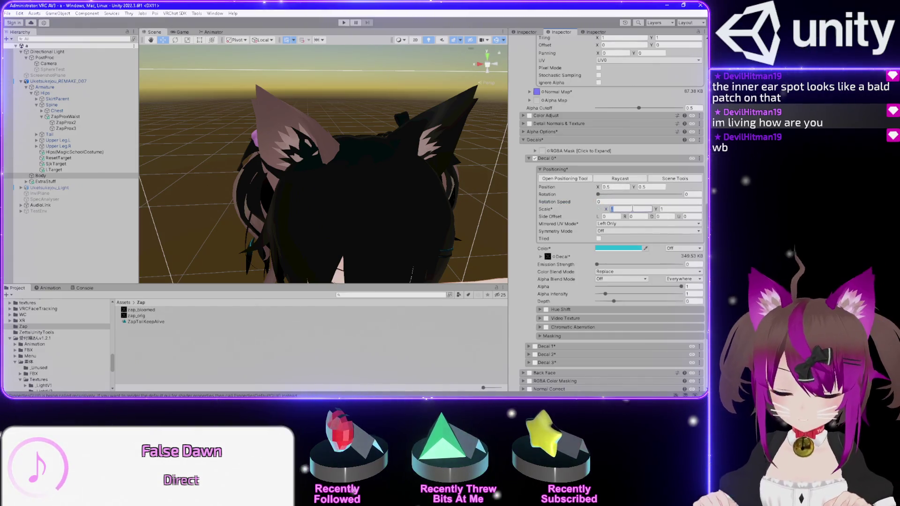
text(0.3)
key(Tab)
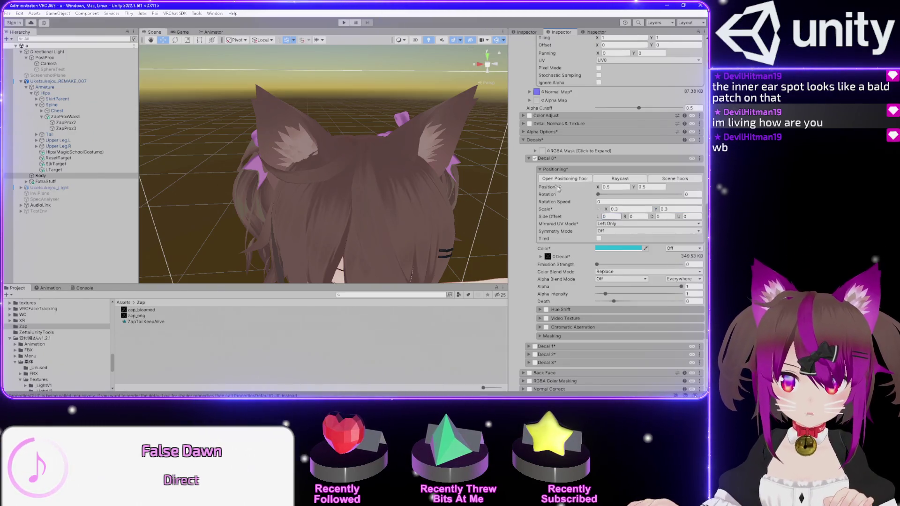
click(558, 178)
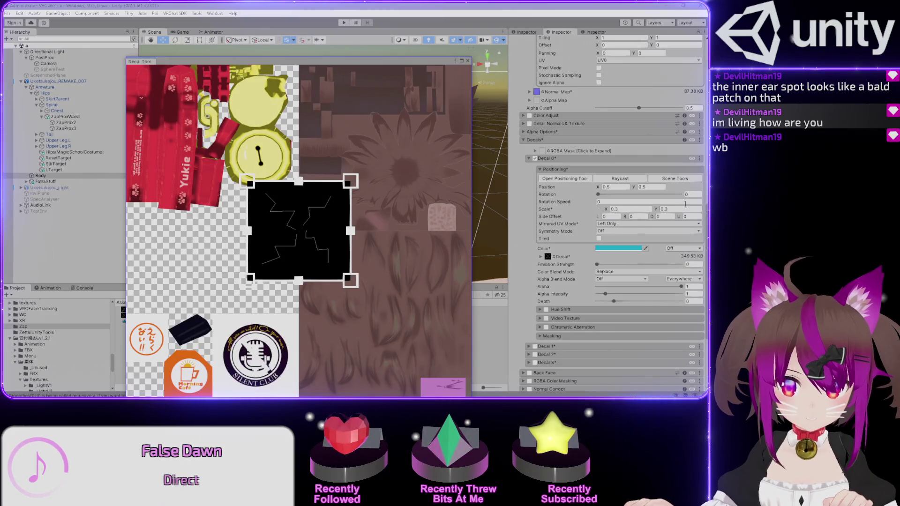
Scale the decal to 0.1 and move it onto the brown ear texture
click(636, 209)
text(0.1)
key(Tab)
text(0.1)
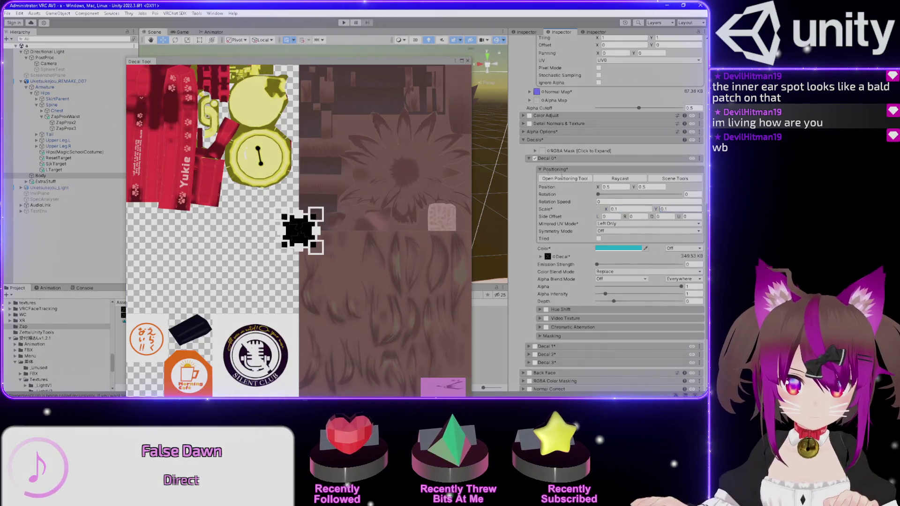
drag(311, 215, 380, 219)
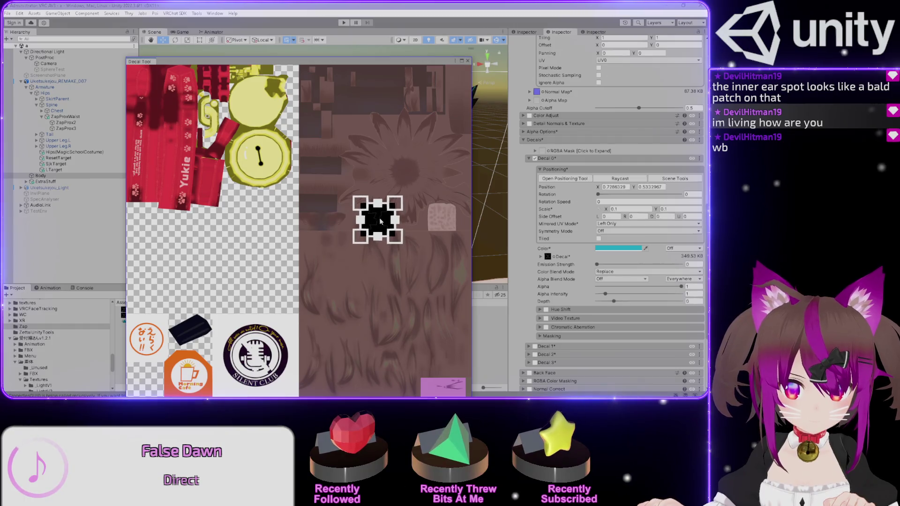
mouse_move(365, 63)
mouse_down()
mouse_move(322, 217)
mouse_move(288, 169)
mouse_up()
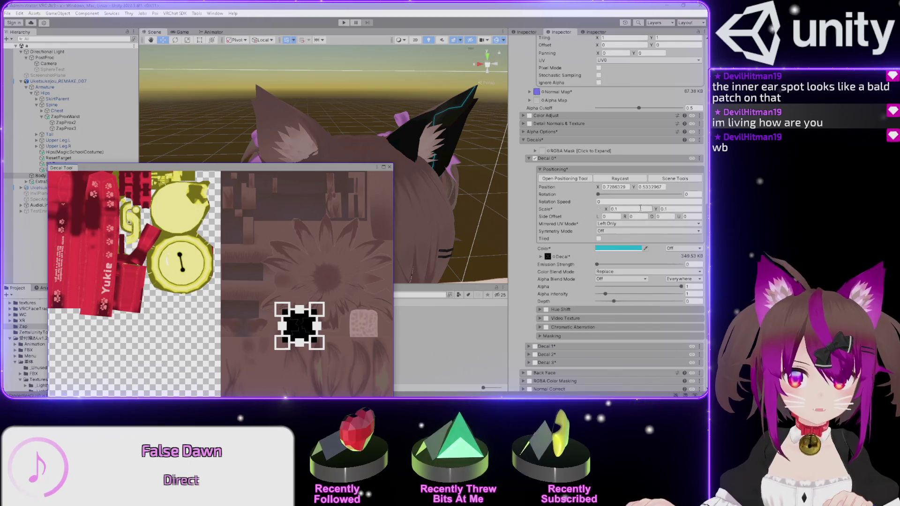
Shrink the decal to 0.08 and place it near X 0.744, Y 0.574
click(635, 209)
text(0.08)
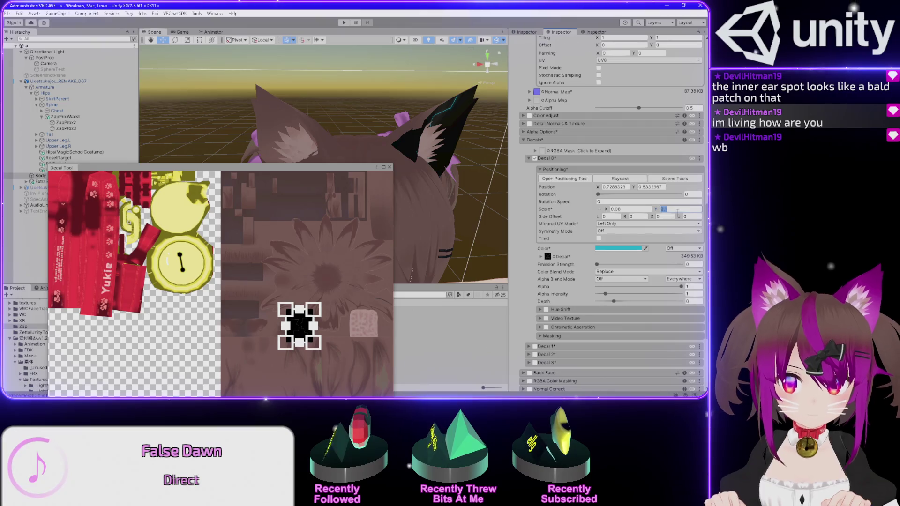
text(0.08)
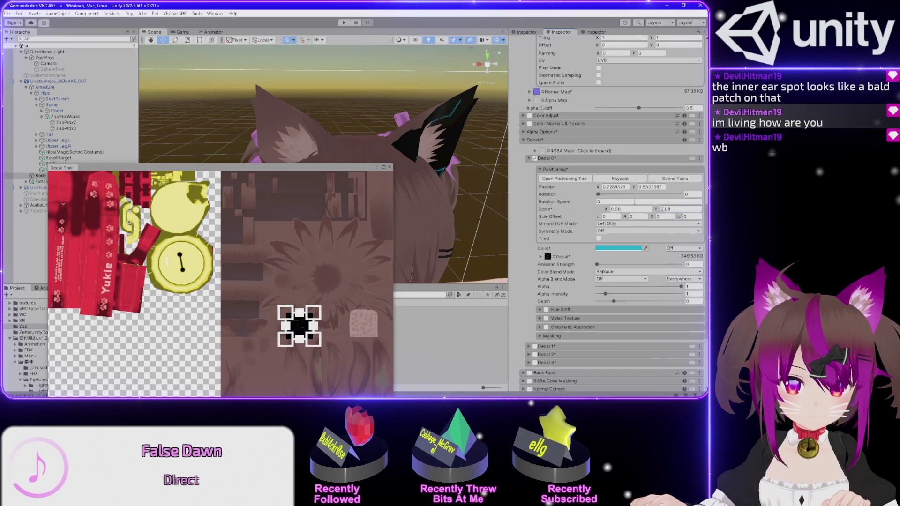
mouse_move(466, 121)
mouse_down()
mouse_move(164, 100)
mouse_move(487, 137)
mouse_up()
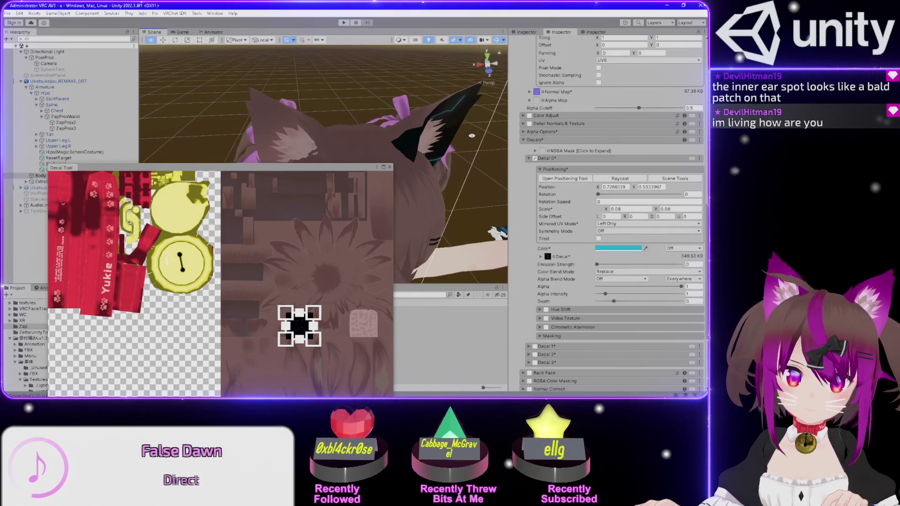
mouse_move(299, 326)
mouse_down()
mouse_move(246, 325)
mouse_move(337, 323)
mouse_move(292, 325)
mouse_move(302, 312)
mouse_up()
middle_click(419, 207)
drag(419, 208, 497, 55)
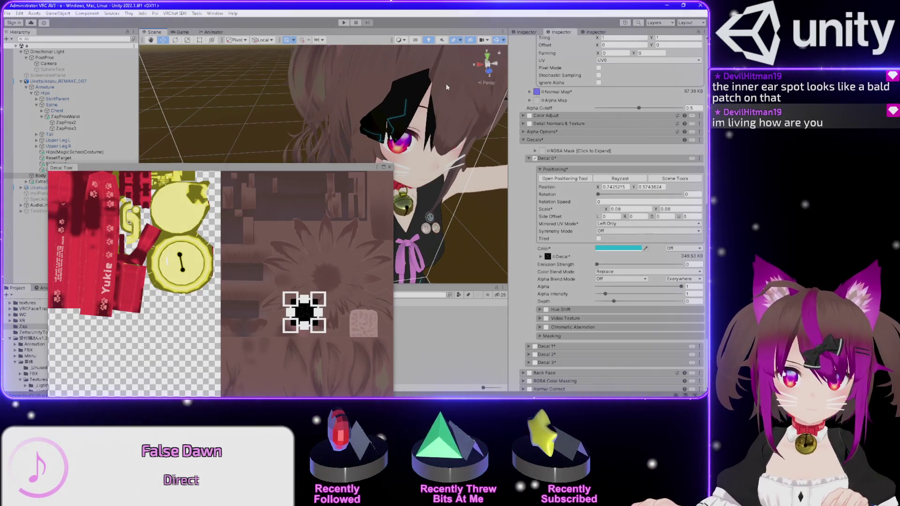
drag(342, 172, 419, 209)
click(620, 231)
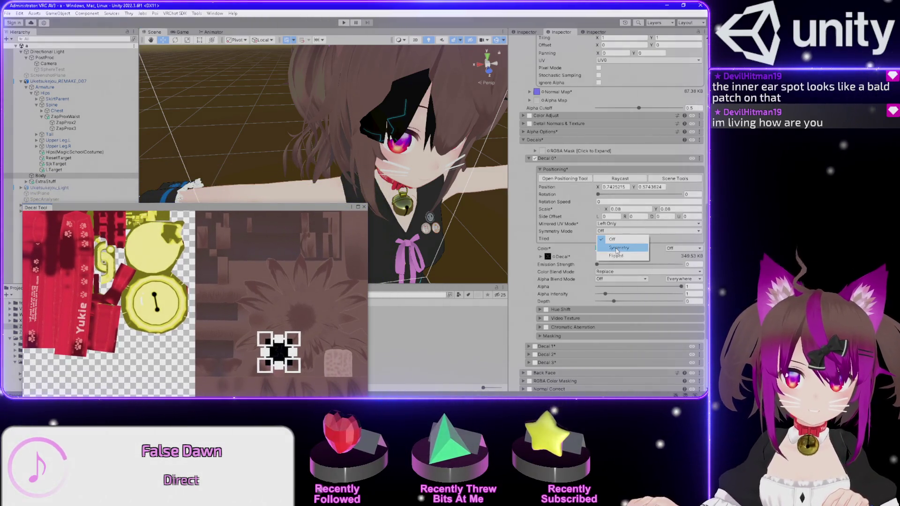
click(617, 249)
mouse_move(488, 207)
alt+mouse_down()
mouse_move(372, 178)
mouse_move(444, 208)
alt+mouse_up()
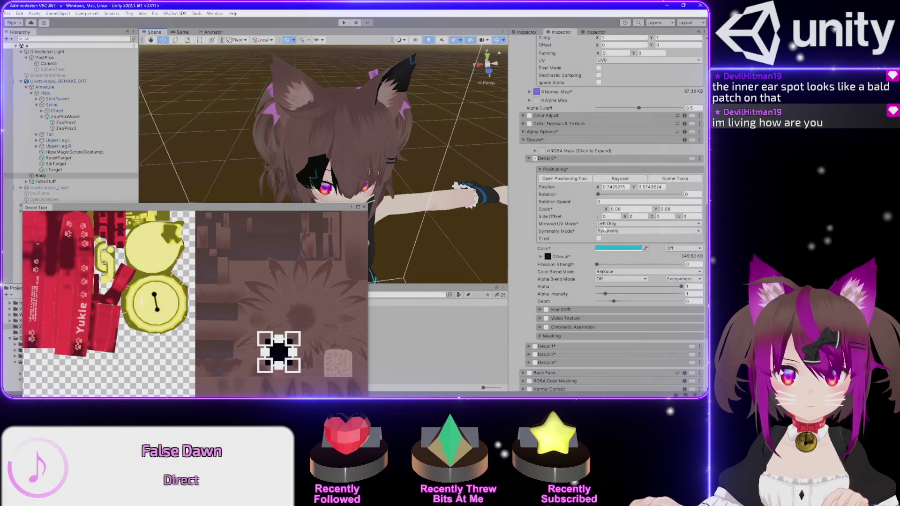
click(615, 232)
click(610, 238)
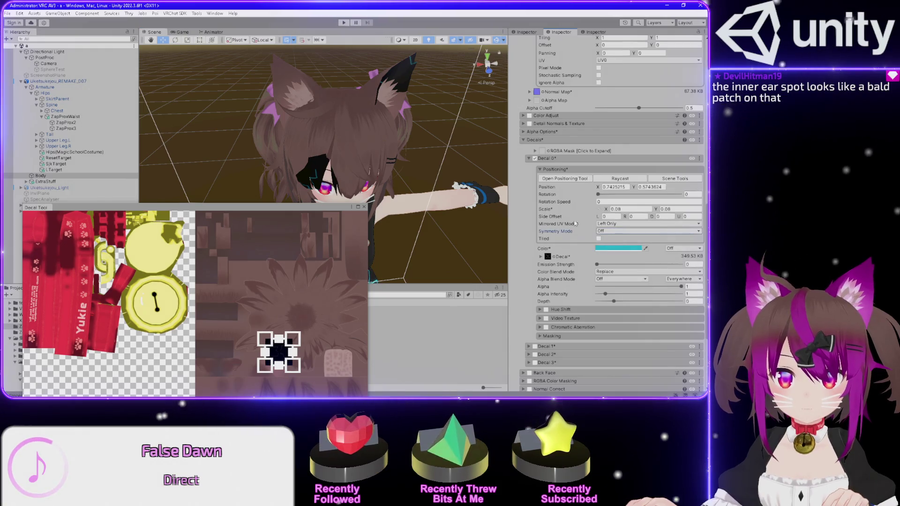
click(624, 230)
click(616, 256)
click(618, 231)
click(611, 240)
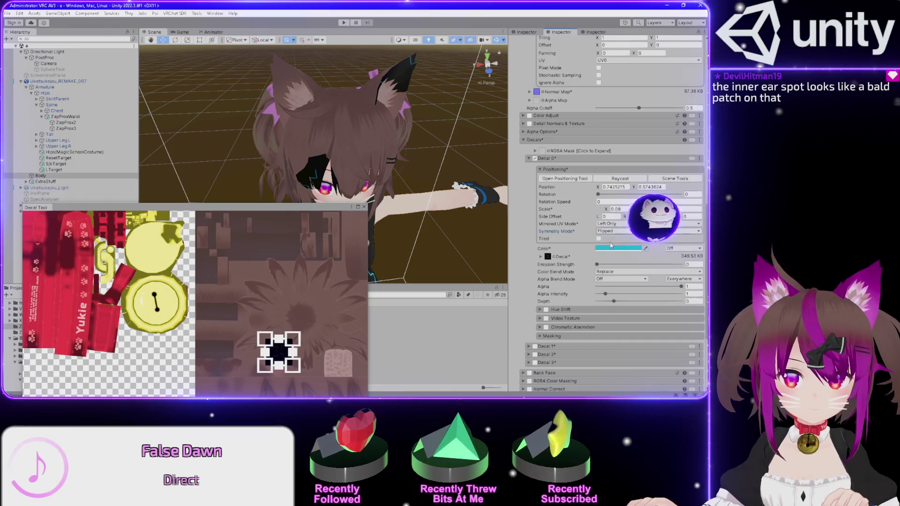
mouse_move(439, 174)
mouse_down()
mouse_move(434, 157)
mouse_move(452, 117)
mouse_move(448, 136)
mouse_up()
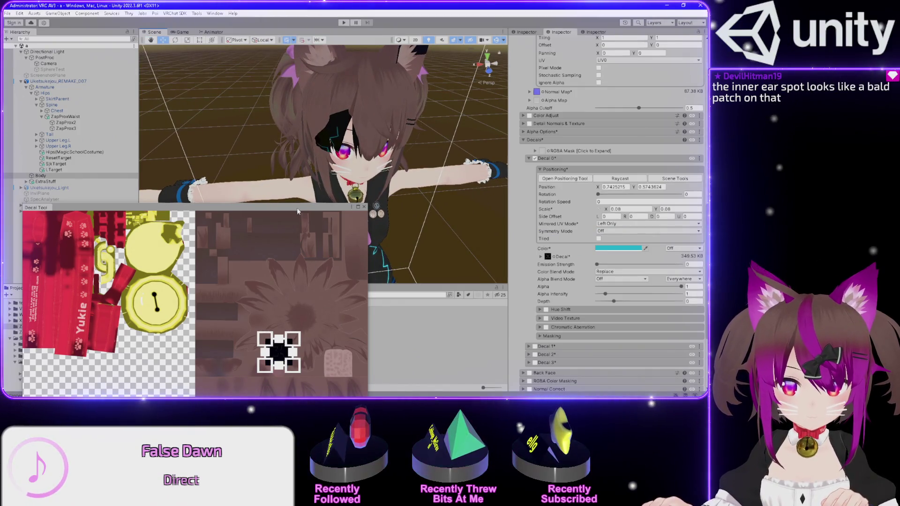
drag(297, 209, 301, 202)
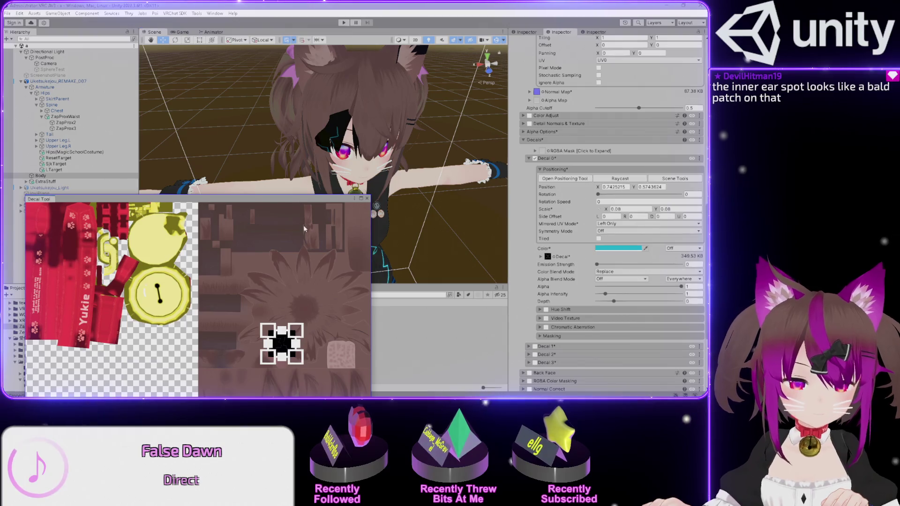
mouse_move(282, 347)
mouse_down()
mouse_move(322, 346)
mouse_move(312, 358)
mouse_move(267, 358)
mouse_move(321, 343)
mouse_move(281, 332)
mouse_move(284, 344)
mouse_move(262, 298)
mouse_move(344, 301)
mouse_move(284, 322)
mouse_move(311, 316)
mouse_move(290, 311)
mouse_move(297, 324)
mouse_move(305, 307)
mouse_move(303, 330)
mouse_move(285, 316)
mouse_move(315, 333)
mouse_move(294, 339)
mouse_move(291, 317)
mouse_move(308, 342)
mouse_move(294, 347)
mouse_move(233, 295)
mouse_move(226, 242)
mouse_move(311, 216)
mouse_move(357, 317)
mouse_move(298, 373)
mouse_move(200, 324)
mouse_move(289, 387)
mouse_move(284, 322)
mouse_move(266, 360)
mouse_move(227, 354)
mouse_move(276, 358)
mouse_move(208, 385)
mouse_move(236, 365)
mouse_move(221, 372)
mouse_move(220, 355)
mouse_up()
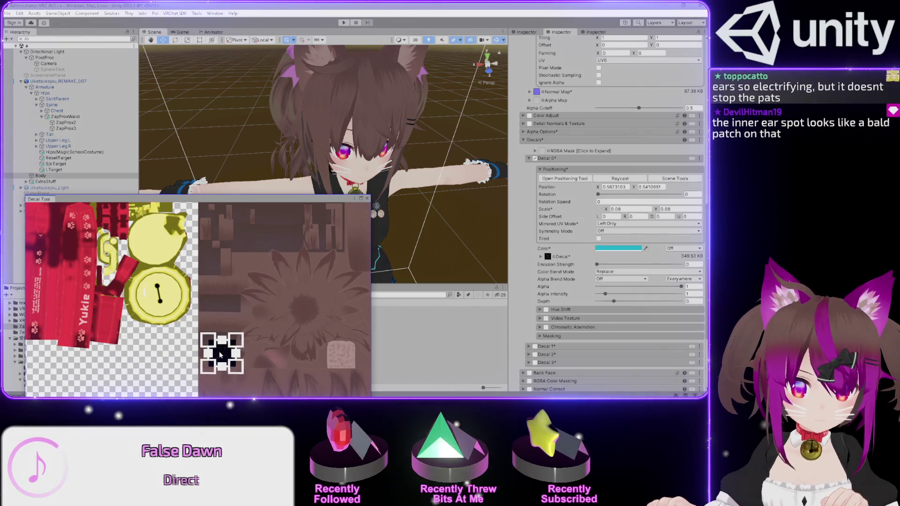
Move the decal to about X 0.675, Y 0.529 on the back of the ear
mouse_move(458, 131)
mouse_down()
mouse_move(201, 131)
mouse_move(217, 117)
mouse_move(403, 96)
mouse_up()
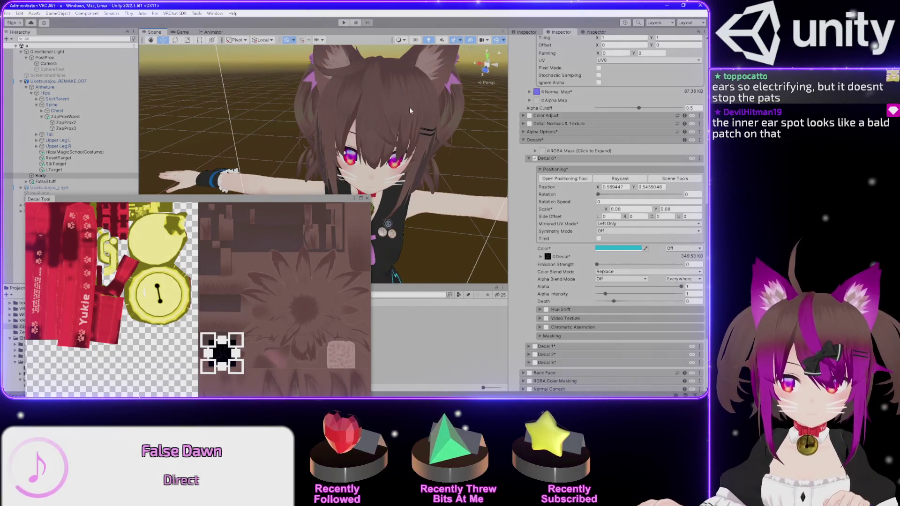
mouse_move(220, 347)
mouse_down()
mouse_move(317, 341)
mouse_move(279, 360)
mouse_move(262, 387)
mouse_move(271, 362)
mouse_move(264, 370)
mouse_up()
drag(361, 377, 265, 358)
drag(309, 159, 212, 234)
mouse_move(265, 361)
mouse_down()
mouse_move(257, 360)
mouse_move(278, 361)
mouse_move(258, 360)
mouse_up()
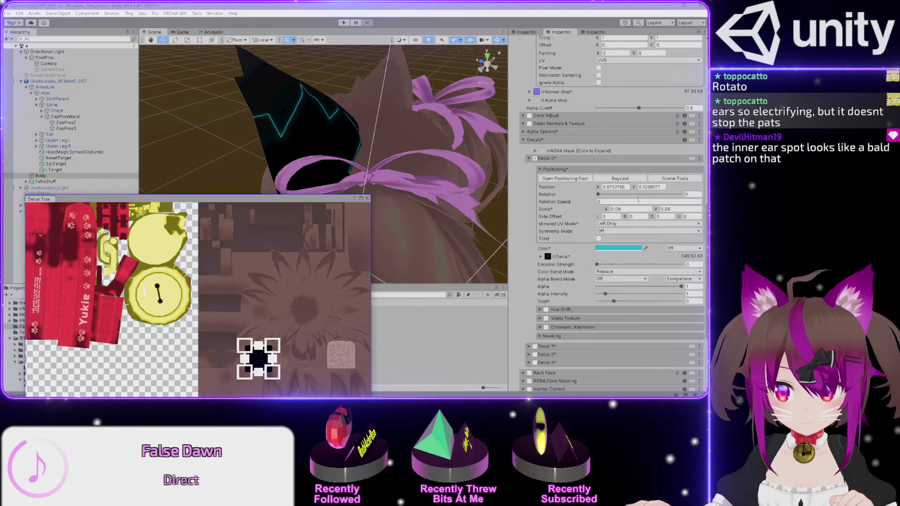
Rescale the decal to 0.12 by 0.07 and nudge it to about X 0.706, Y 0.536
click(633, 209)
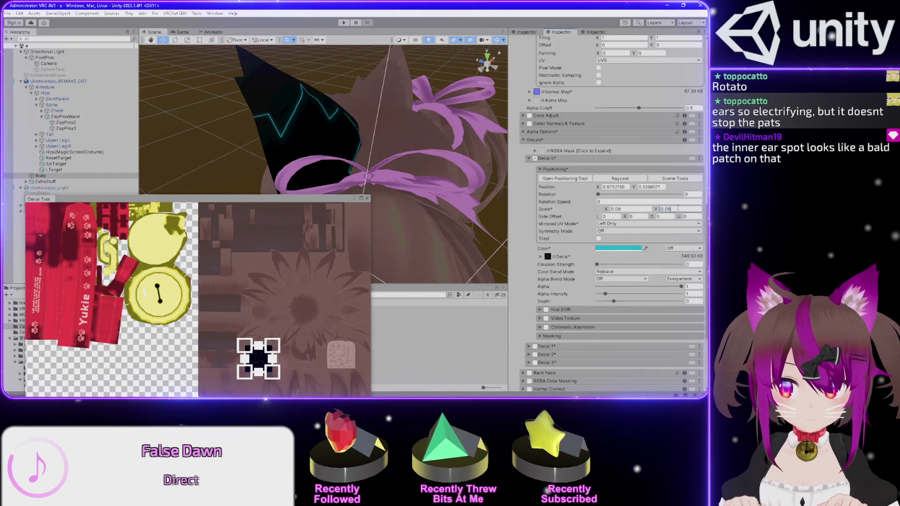
text(0.07)
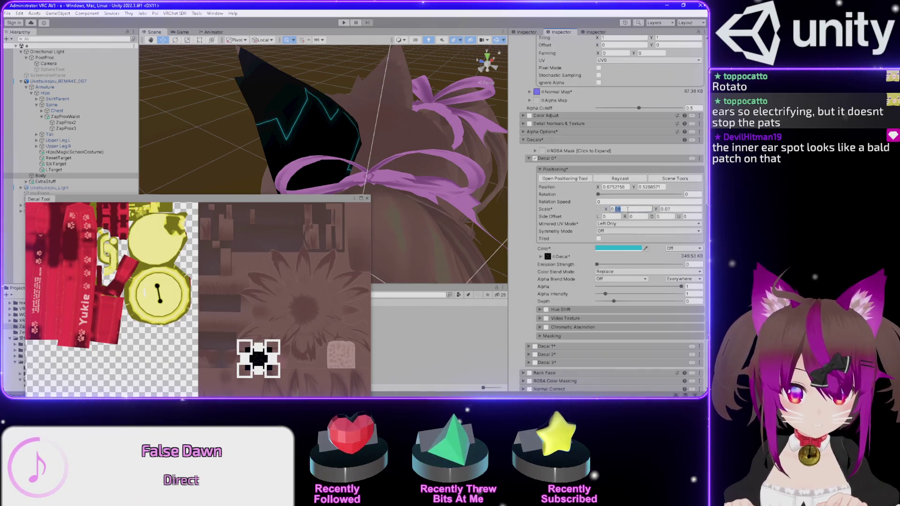
text(0.12)
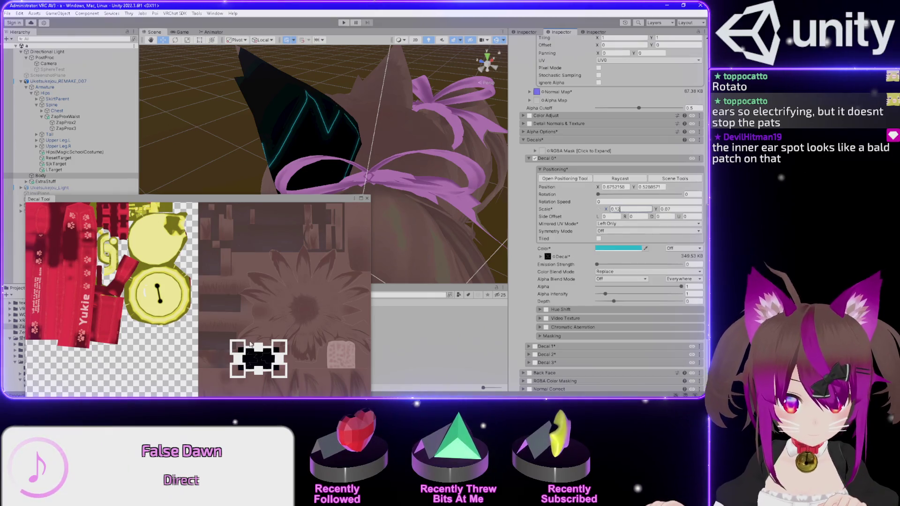
drag(258, 360, 272, 360)
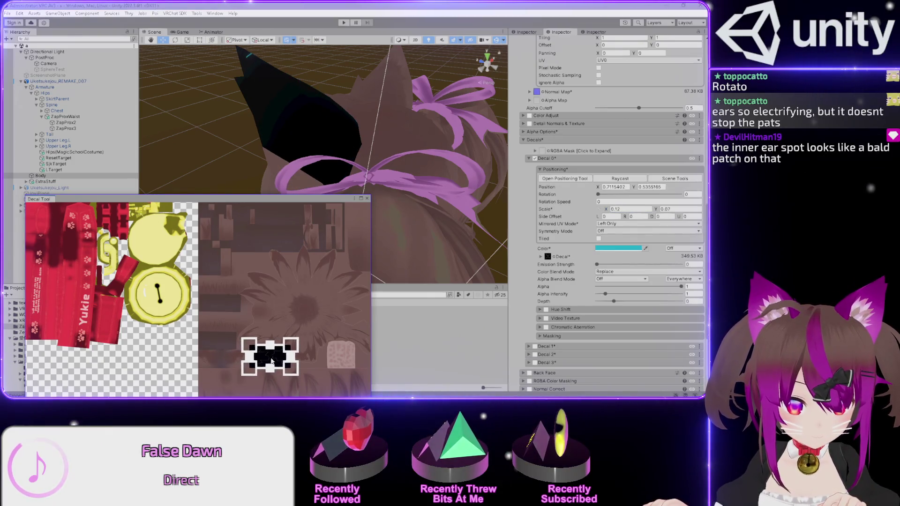
mouse_move(328, 141)
mouse_down()
mouse_move(346, 150)
mouse_move(211, 145)
mouse_up()
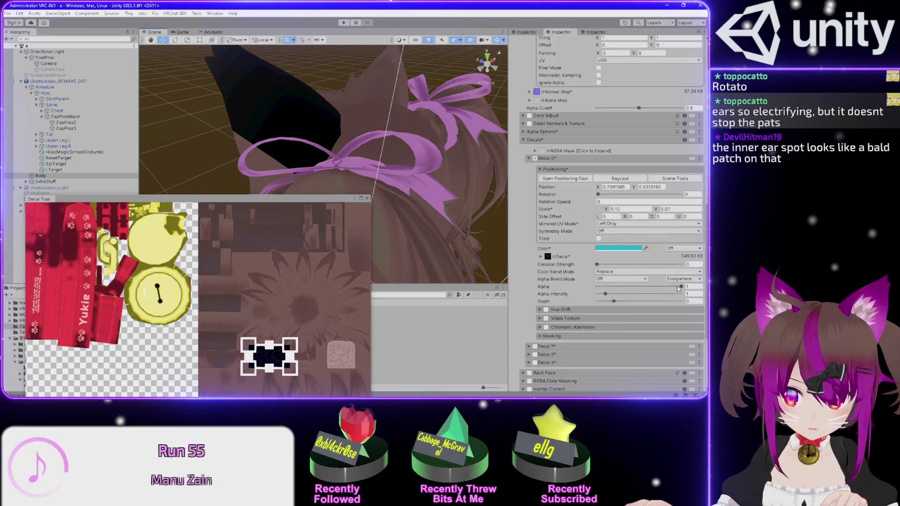
Drag the decal Alpha to 0 and inspect the head from several angles
drag(605, 286, 563, 288)
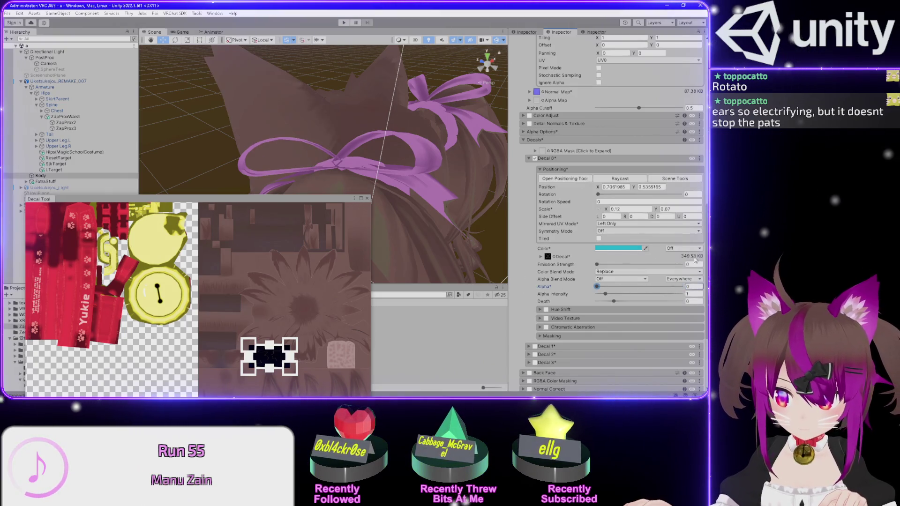
mouse_move(412, 122)
mouse_down()
mouse_move(415, 102)
mouse_move(401, 152)
mouse_move(264, 98)
mouse_move(213, 115)
mouse_move(229, 115)
mouse_up()
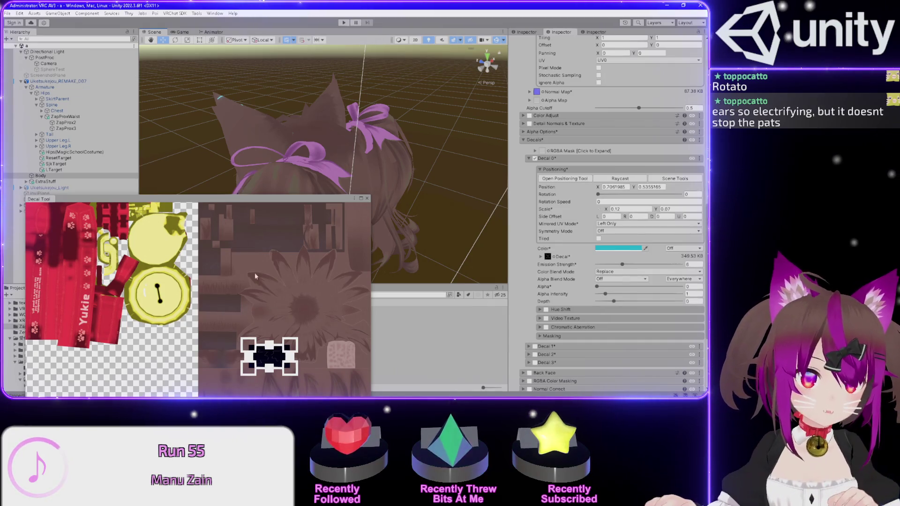
mouse_move(229, 143)
mouse_down()
mouse_move(341, 85)
mouse_move(335, 114)
mouse_move(290, 138)
mouse_up()
scroll(341, 89, up, 3)
mouse_move(208, 157)
mouse_down()
mouse_move(315, 121)
mouse_move(307, 137)
mouse_up()
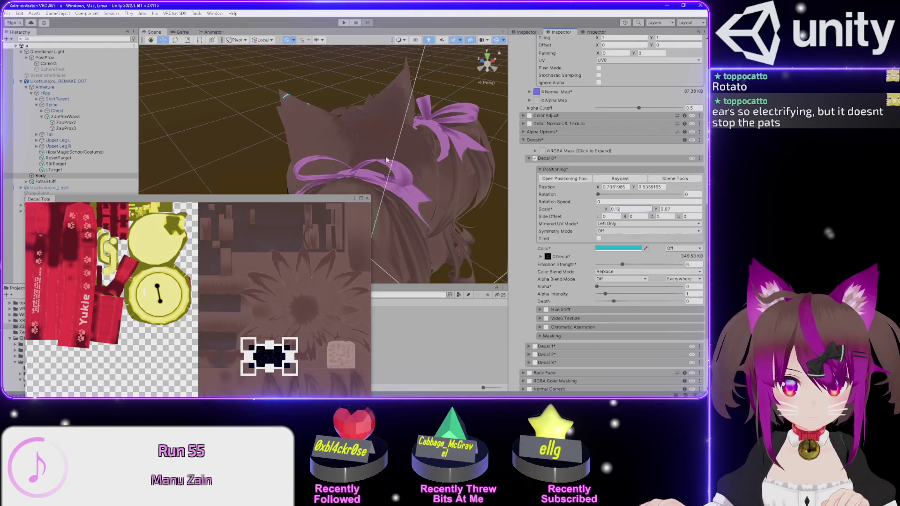
mouse_move(320, 199)
mouse_down()
mouse_move(312, 100)
mouse_move(296, 64)
mouse_move(356, 57)
mouse_move(482, 3)
mouse_move(385, 5)
mouse_up()
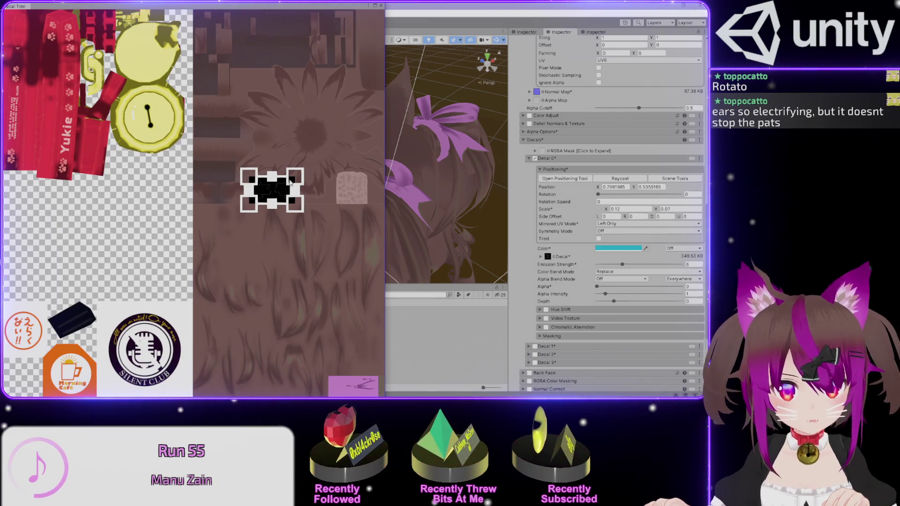
Adjust the decal's alpha and move the decal lower, checking it from behind the head
click(479, 4)
drag(313, 10, 407, 375)
mouse_move(439, 180)
mouse_down()
mouse_move(365, 196)
mouse_move(356, 230)
mouse_move(307, 140)
mouse_up()
scroll(347, 200, up, 3)
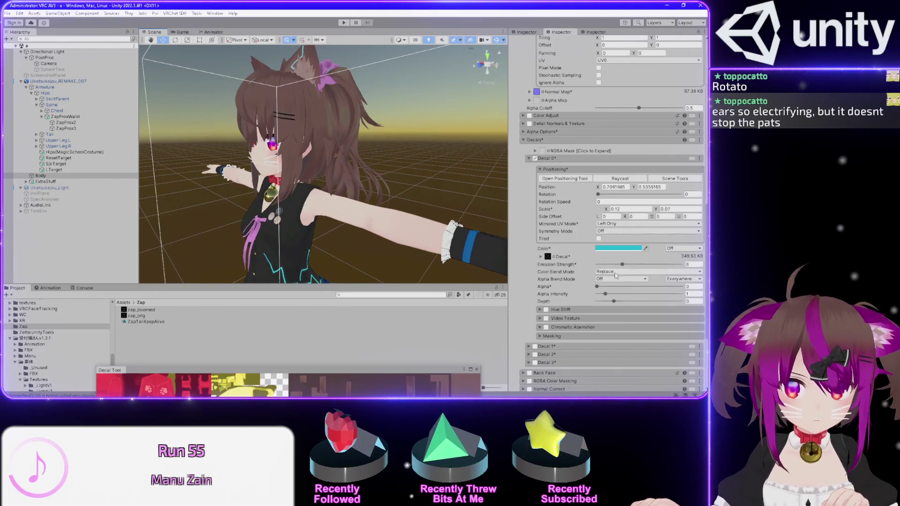
click(597, 288)
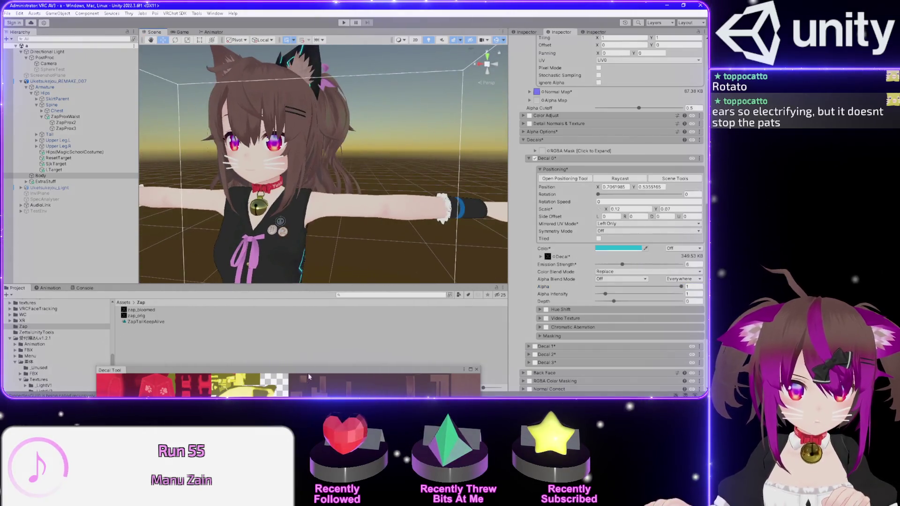
drag(307, 375, 234, 112)
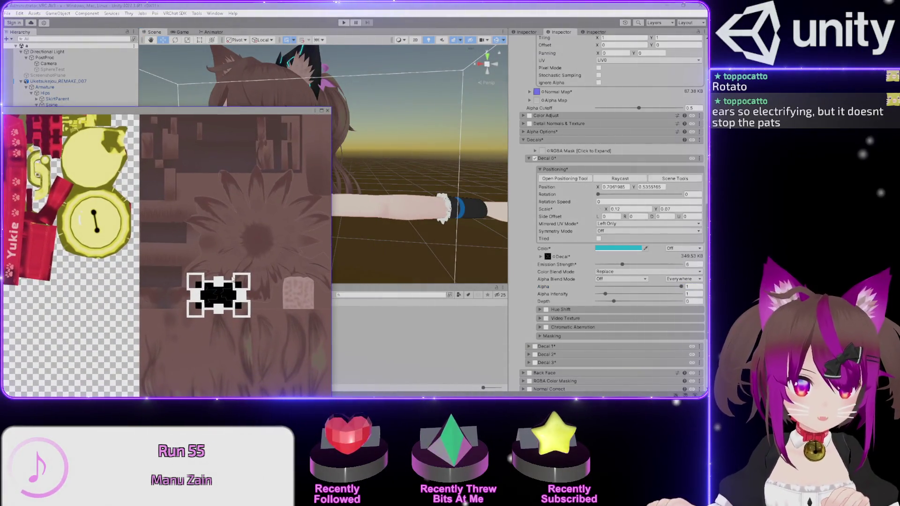
drag(223, 296, 223, 308)
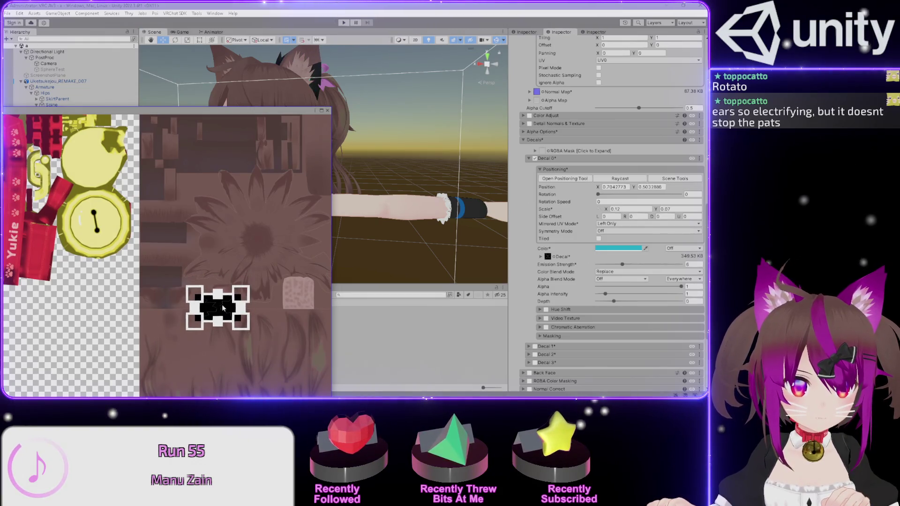
drag(216, 117, 235, 307)
mouse_move(263, 188)
mouse_down()
mouse_move(145, 193)
mouse_move(255, 117)
mouse_move(344, 169)
mouse_up()
mouse_move(267, 308)
mouse_down()
mouse_move(178, 134)
mouse_move(61, 41)
mouse_up()
Fine-tune the decal toward the ear, ending at about X 0.66, Y 0.381
mouse_move(78, 219)
mouse_down()
mouse_move(75, 283)
mouse_move(123, 269)
mouse_move(167, 327)
mouse_move(71, 383)
mouse_move(68, 306)
mouse_move(162, 284)
mouse_move(81, 237)
mouse_move(80, 250)
mouse_move(80, 220)
mouse_move(82, 239)
mouse_up()
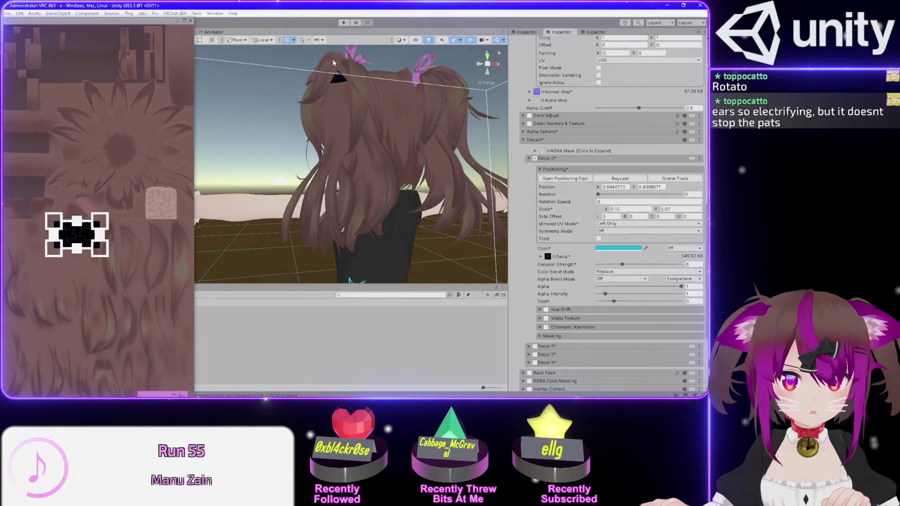
mouse_move(64, 234)
mouse_down()
mouse_move(75, 228)
mouse_move(78, 251)
mouse_move(80, 228)
mouse_move(80, 254)
mouse_move(78, 231)
mouse_up()
mouse_move(356, 122)
mouse_down()
mouse_move(387, 98)
mouse_move(375, 145)
mouse_move(296, 218)
mouse_move(311, 202)
mouse_up()
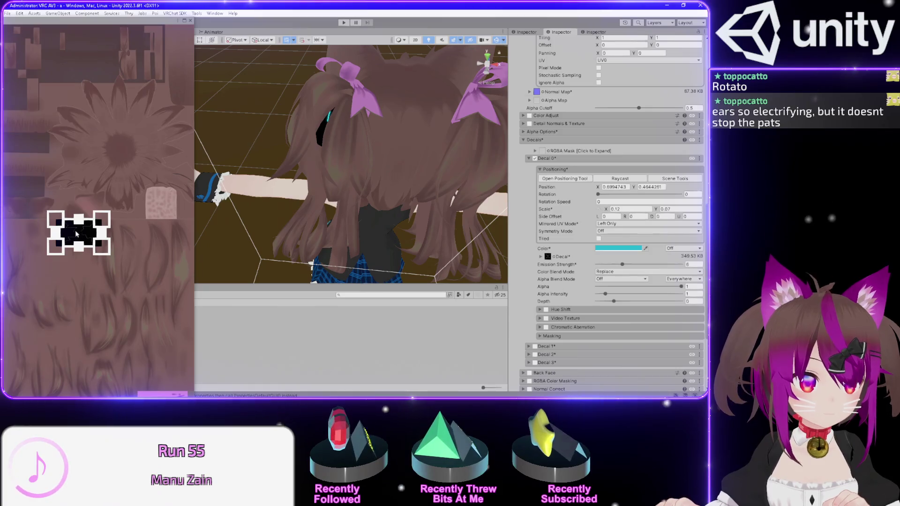
mouse_move(76, 234)
mouse_down()
mouse_move(79, 205)
mouse_move(84, 214)
mouse_move(70, 224)
mouse_move(117, 232)
mouse_move(119, 257)
mouse_up()
drag(356, 187, 436, 189)
mouse_move(119, 257)
mouse_down()
mouse_move(120, 227)
mouse_move(117, 279)
mouse_move(115, 223)
mouse_up()
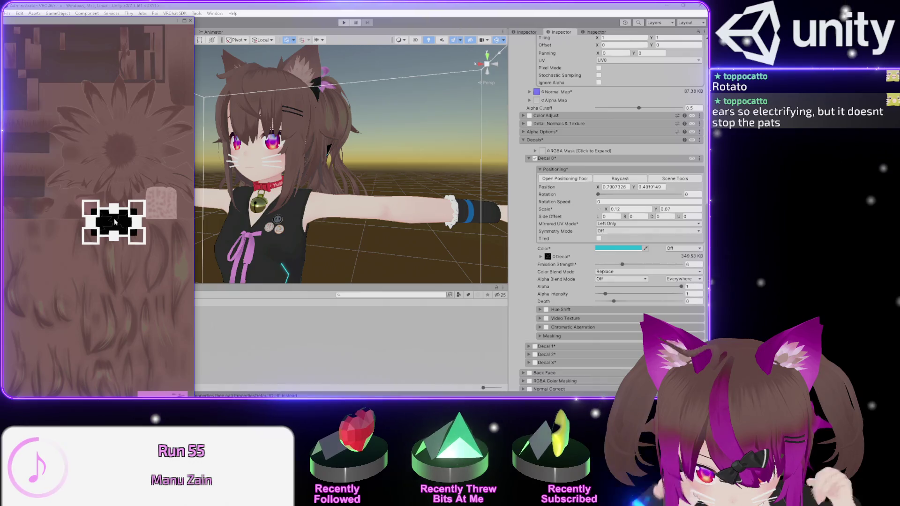
mouse_move(119, 225)
mouse_down()
mouse_move(124, 289)
mouse_move(126, 247)
mouse_move(113, 275)
mouse_move(118, 239)
mouse_up()
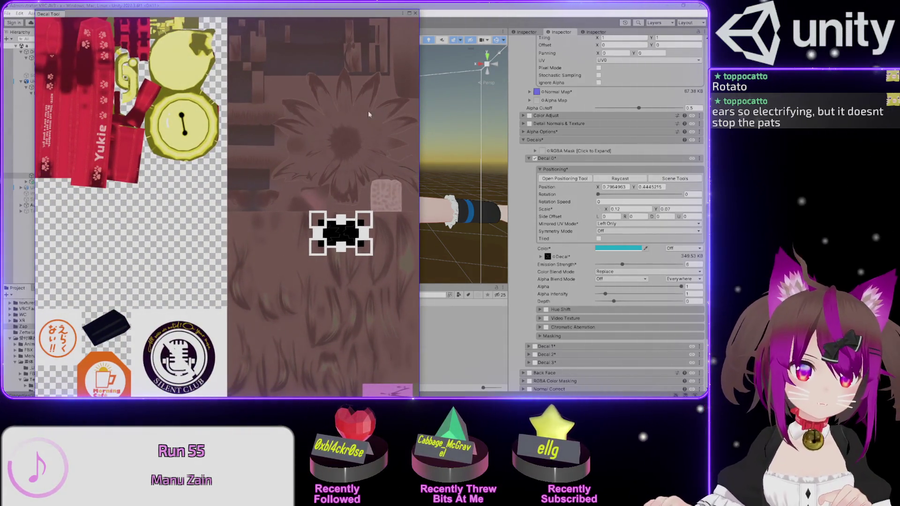
drag(263, 6, 42, 2)
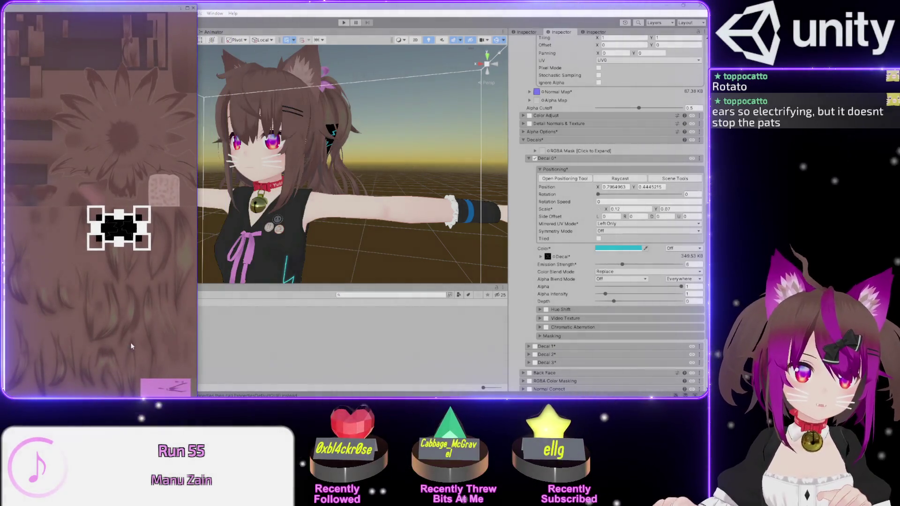
mouse_move(121, 241)
mouse_down()
mouse_move(126, 272)
mouse_move(132, 224)
mouse_move(157, 227)
mouse_move(154, 260)
mouse_move(154, 225)
mouse_move(152, 259)
mouse_up()
scroll(347, 90, up, 5)
drag(347, 92, 332, 120)
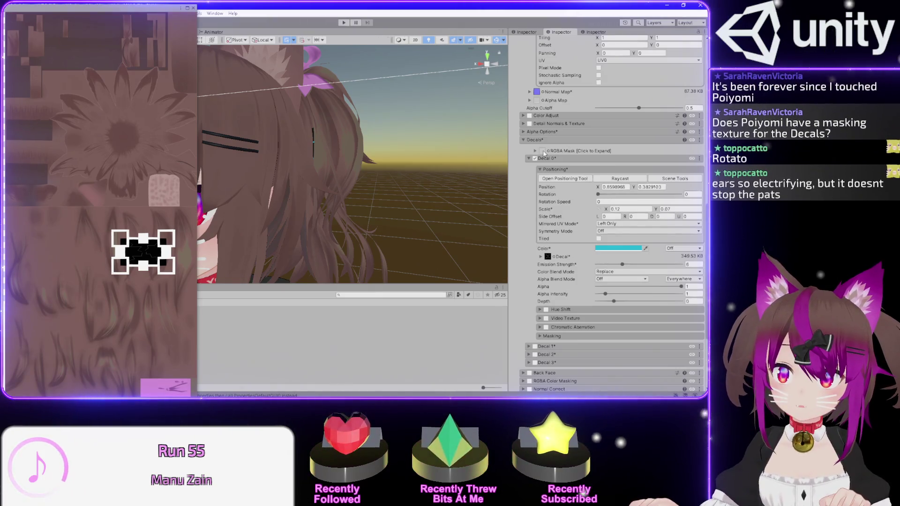
Expand the RGBA Mask settings and drag the cyan decal onto the ear, about X 0.717, Y 0.536
click(536, 152)
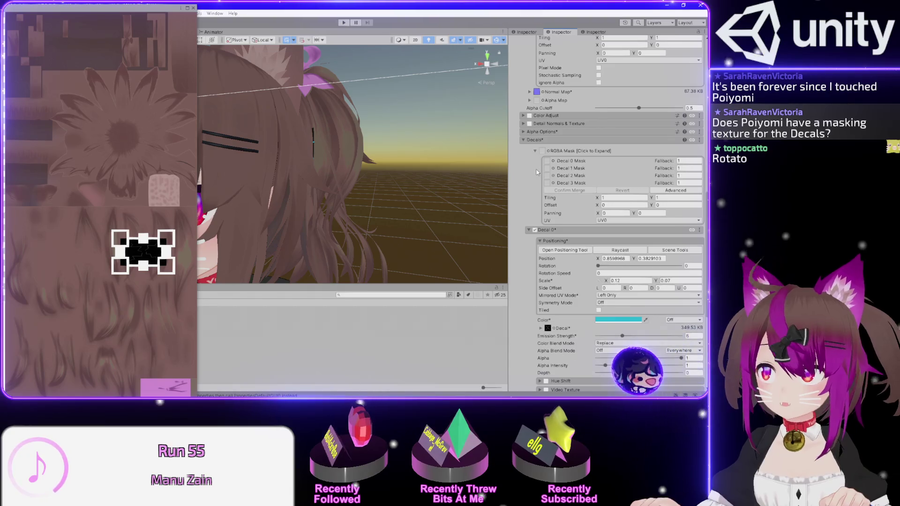
mouse_move(143, 252)
mouse_down()
mouse_move(123, 215)
mouse_move(91, 194)
mouse_up()
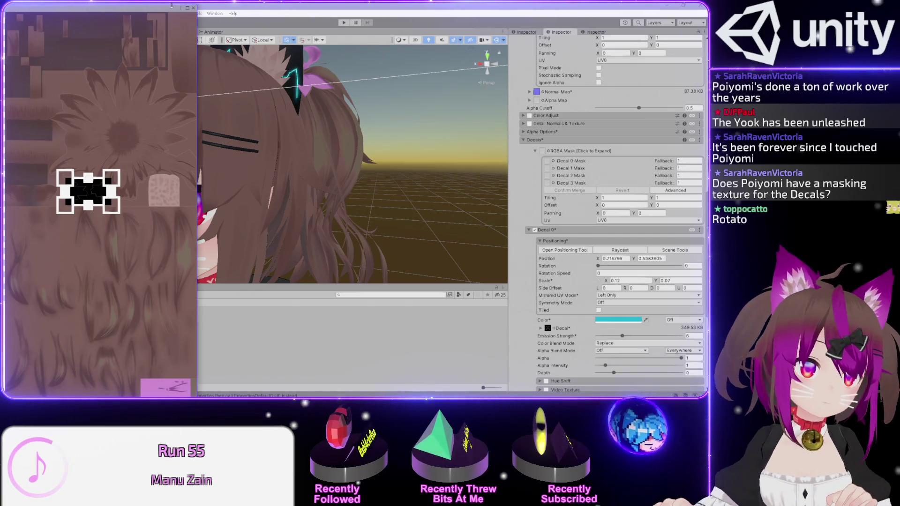
mouse_move(159, 12)
mouse_down()
mouse_move(252, 27)
mouse_move(287, 45)
mouse_move(276, 69)
mouse_move(203, 46)
mouse_move(104, 35)
mouse_up()
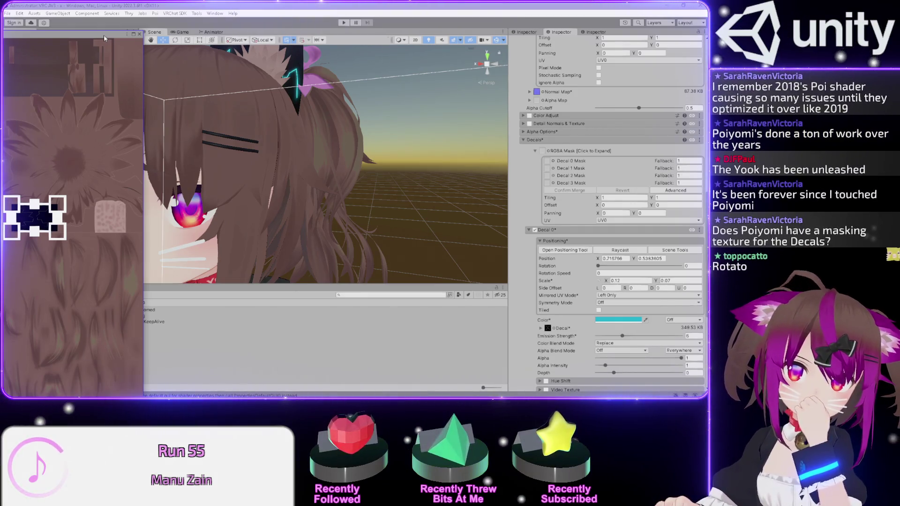
Rearrange the Decal Tool window and select the mask Tiling X field
drag(104, 35, 252, 39)
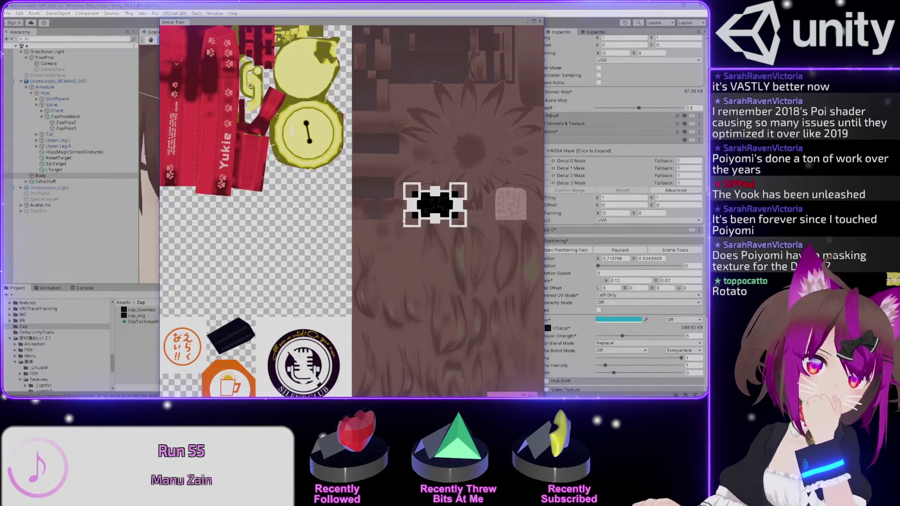
mouse_move(421, 24)
mouse_down()
mouse_move(351, 41)
mouse_move(212, 135)
mouse_move(185, 166)
mouse_up()
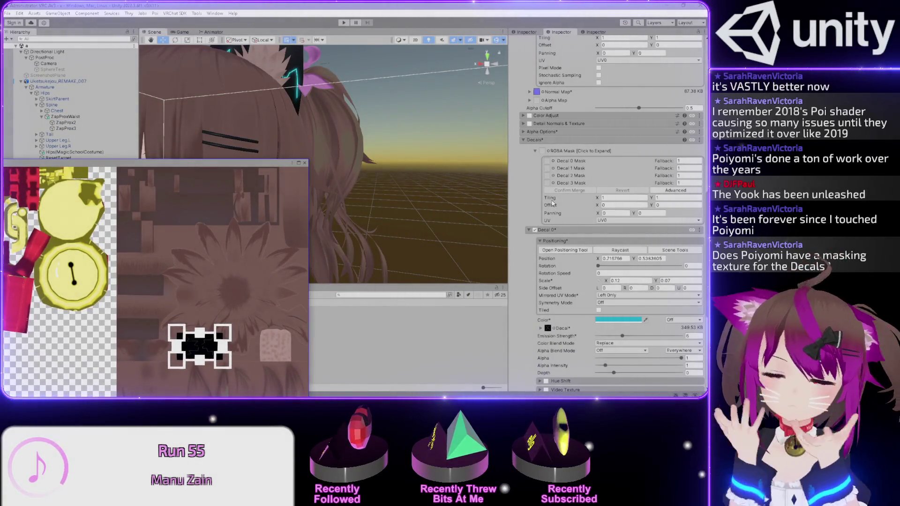
click(604, 198)
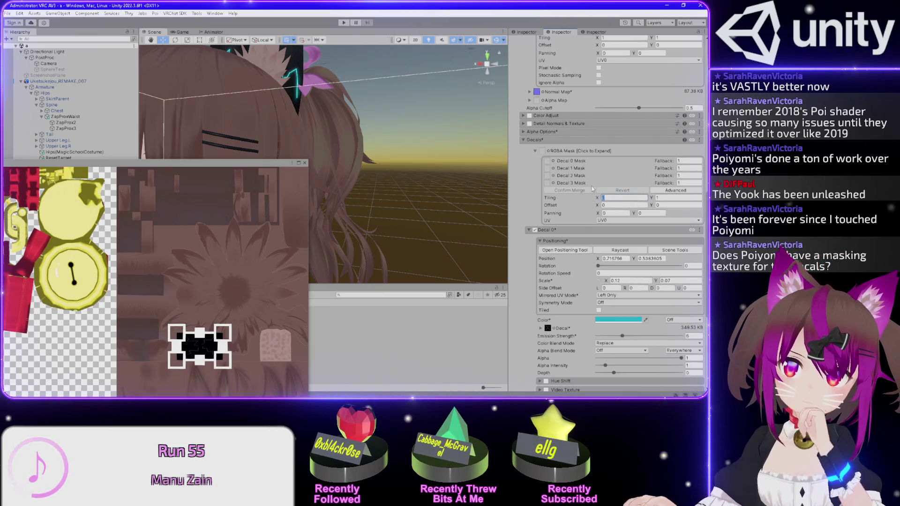
Orbit to view the decal on the ear from behind and scroll the Inspector to the top
drag(244, 70, 300, 122)
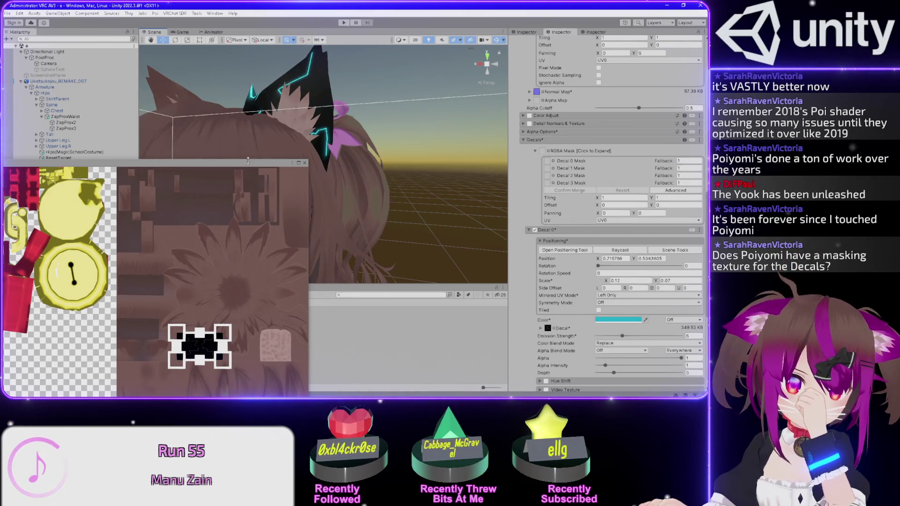
mouse_move(248, 164)
mouse_down()
mouse_move(357, 21)
mouse_move(349, 23)
mouse_up()
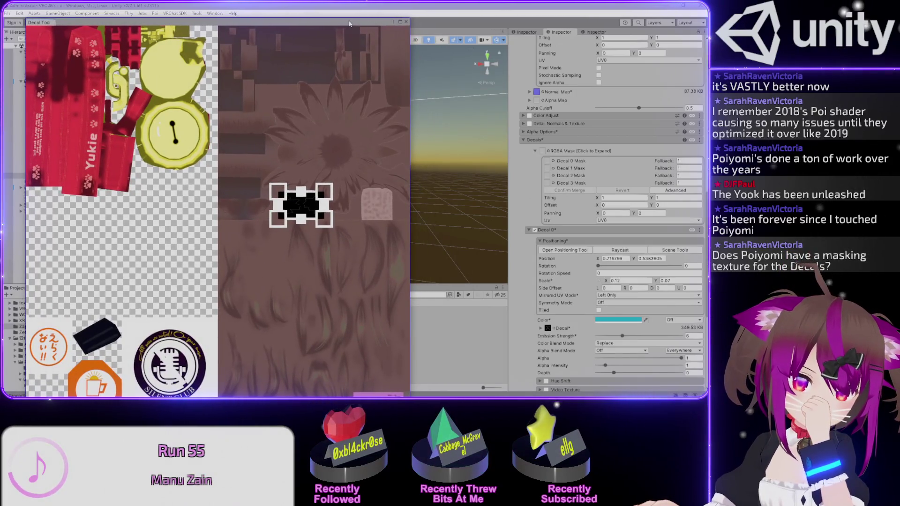
mouse_move(349, 24)
mouse_down()
mouse_move(327, 64)
mouse_move(324, 260)
mouse_move(308, 279)
mouse_up()
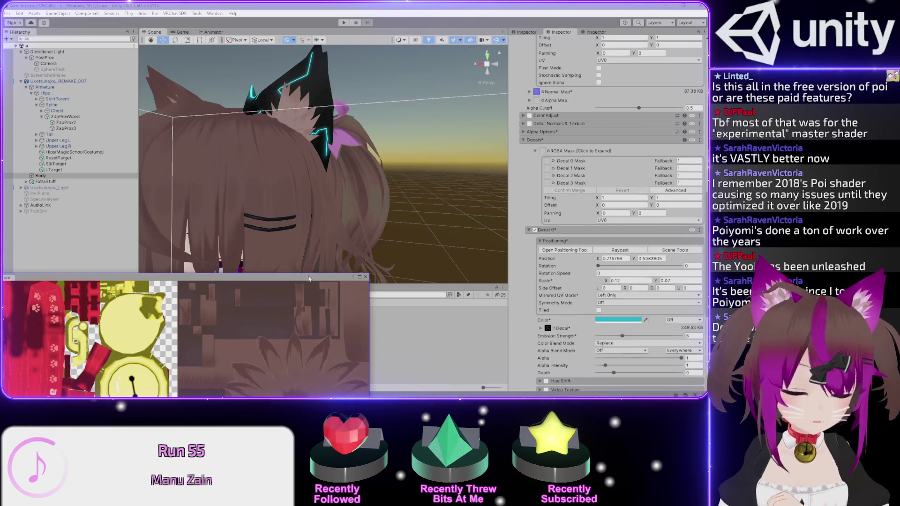
click(378, 4)
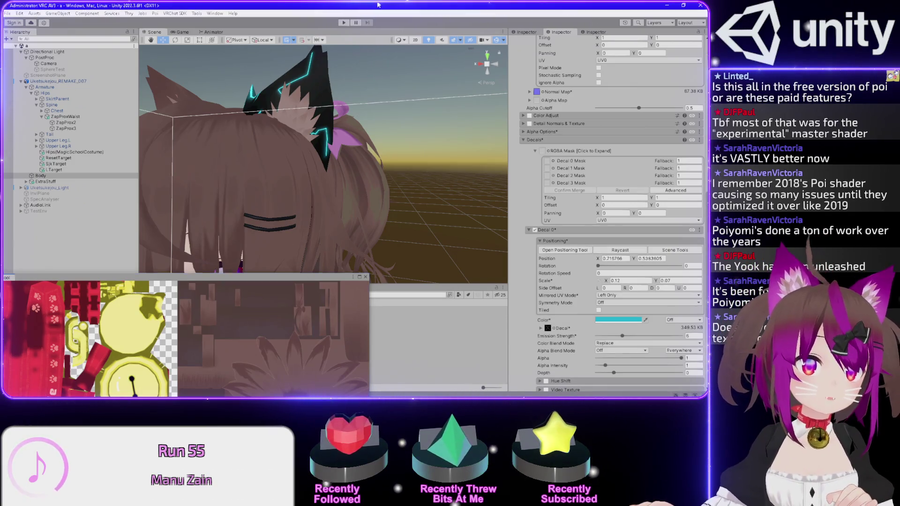
scroll(528, 193, up, 5)
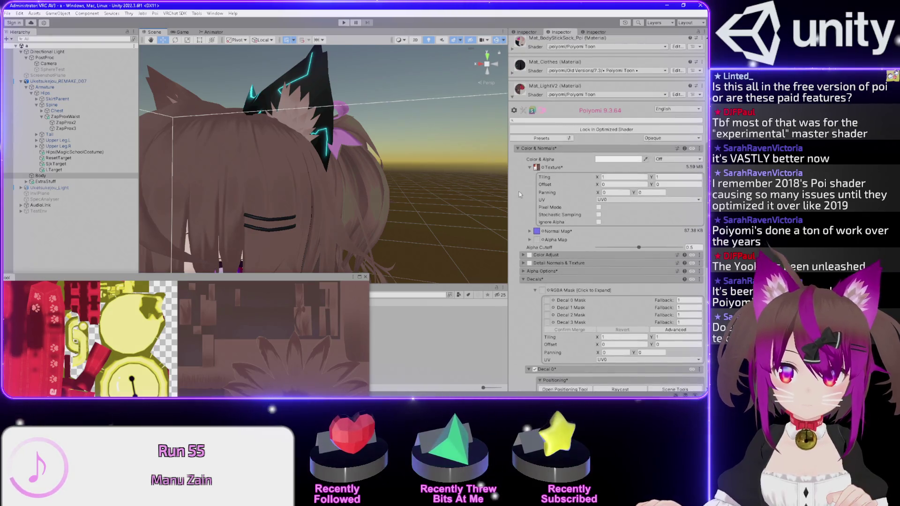
Expand the Special FX group and its Flipbook 0 settings
drag(398, 121, 359, 188)
mouse_move(298, 282)
mouse_down()
mouse_move(244, 43)
mouse_move(201, 7)
mouse_move(155, 11)
mouse_up()
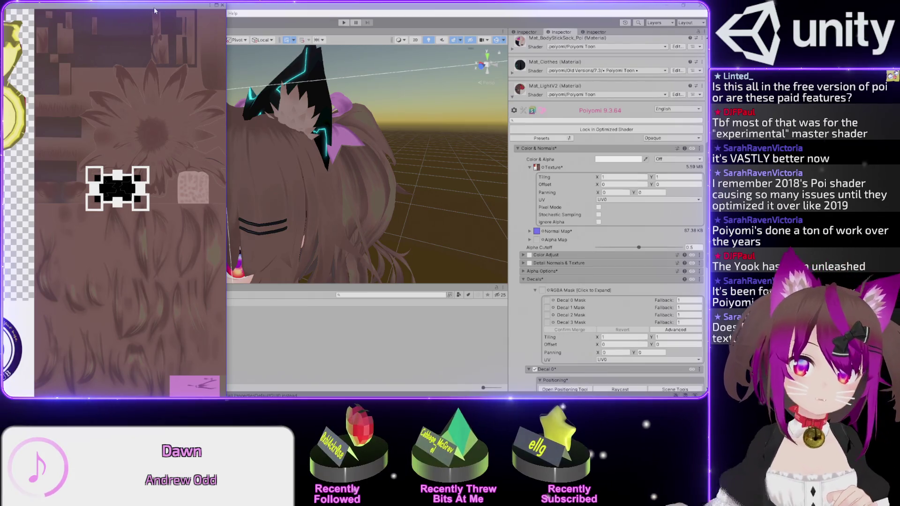
scroll(513, 304, down, 15)
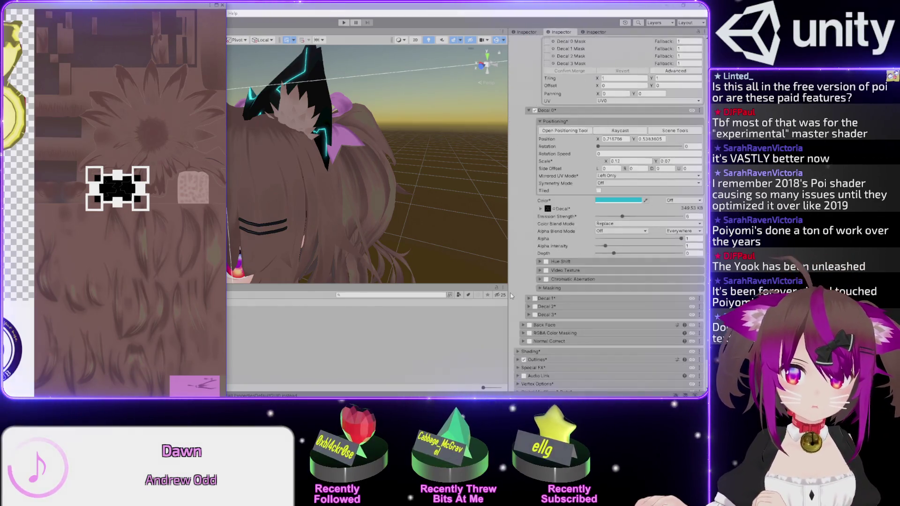
click(518, 296)
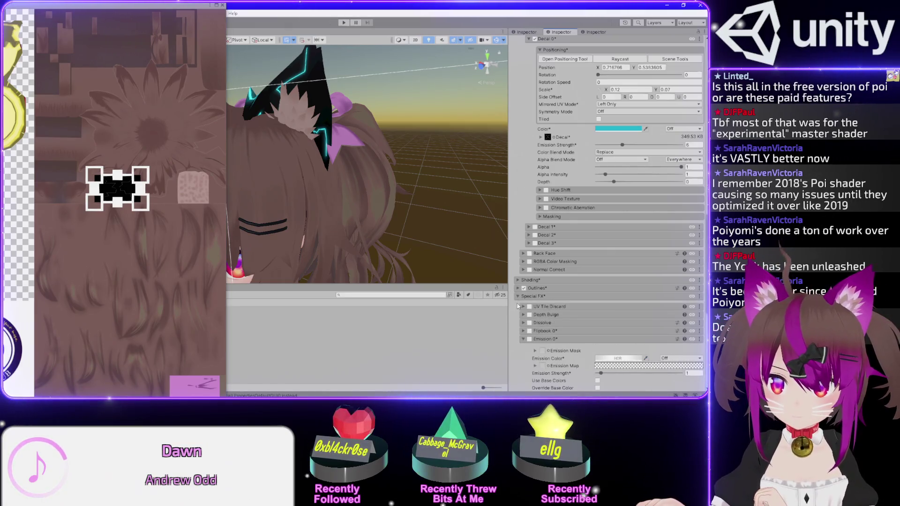
scroll(519, 306, down, 3)
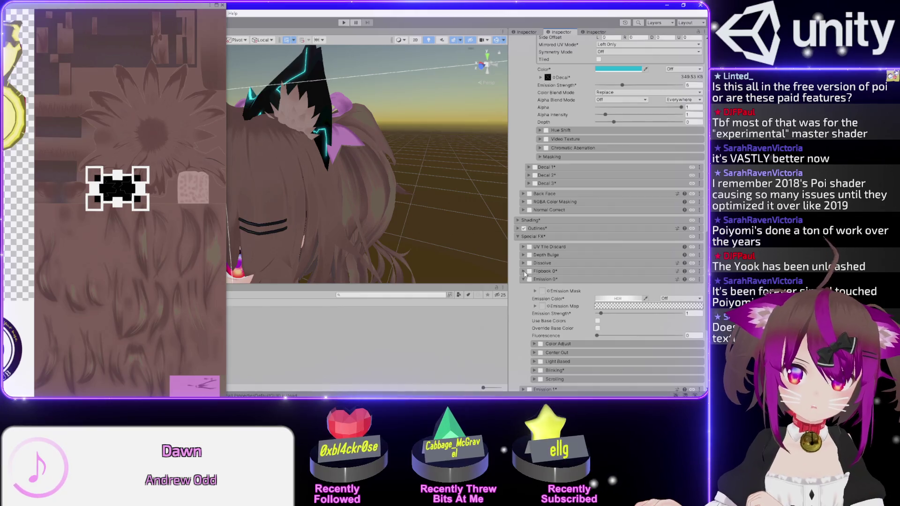
click(523, 272)
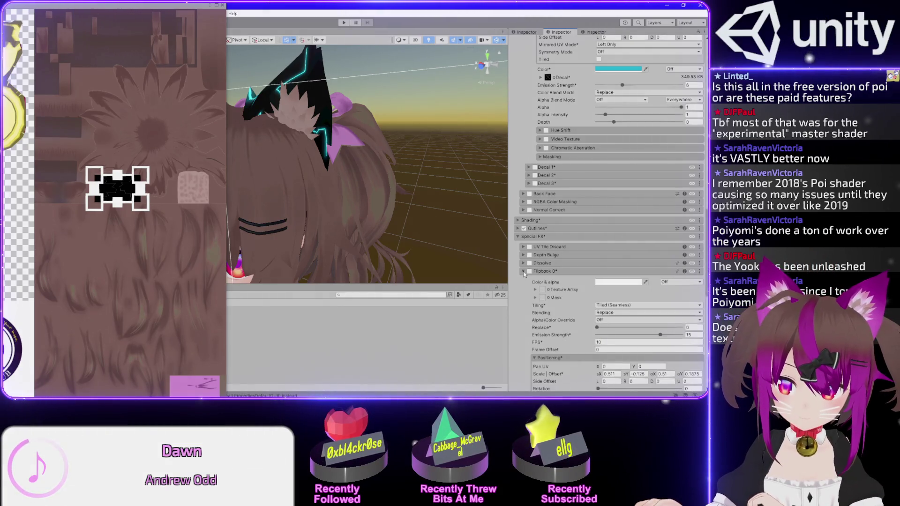
Browse the Flipbook 0 options and open the Emission 0 settings
scroll(520, 268, down, 2)
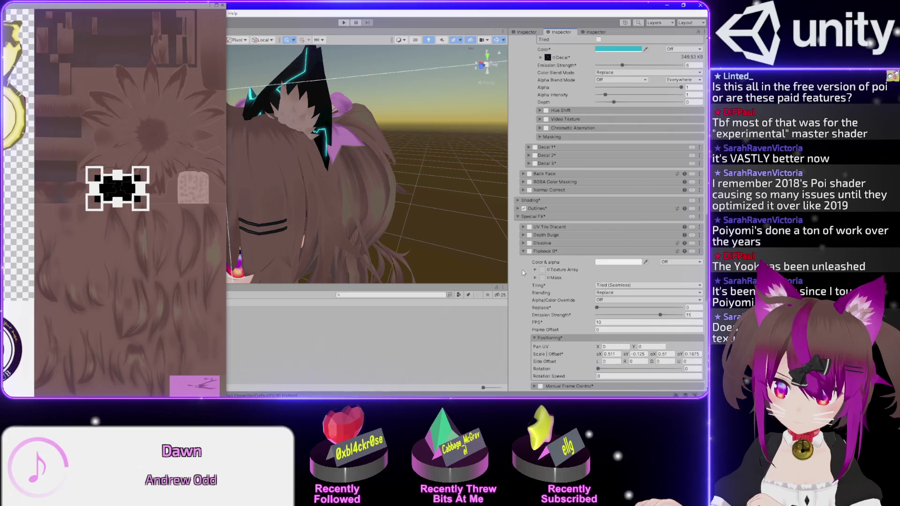
scroll(519, 266, down, 1)
scroll(520, 267, up, 1)
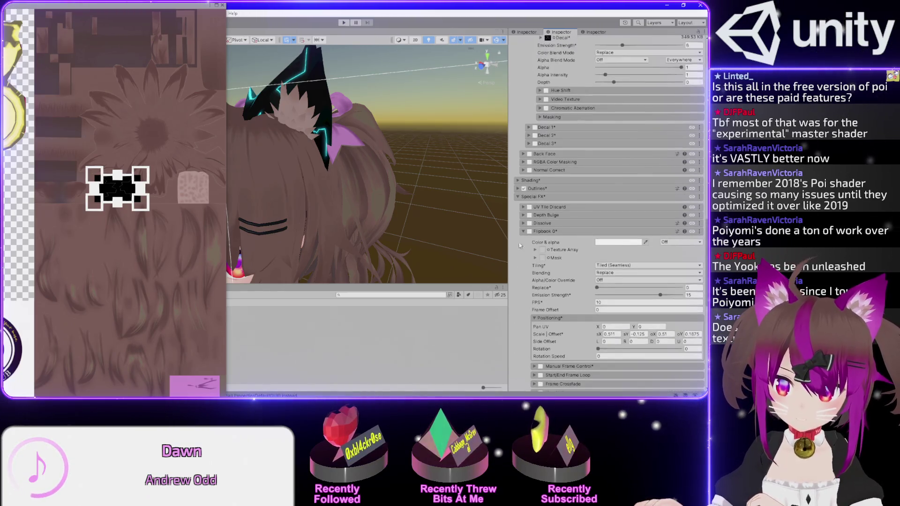
click(523, 231)
click(522, 240)
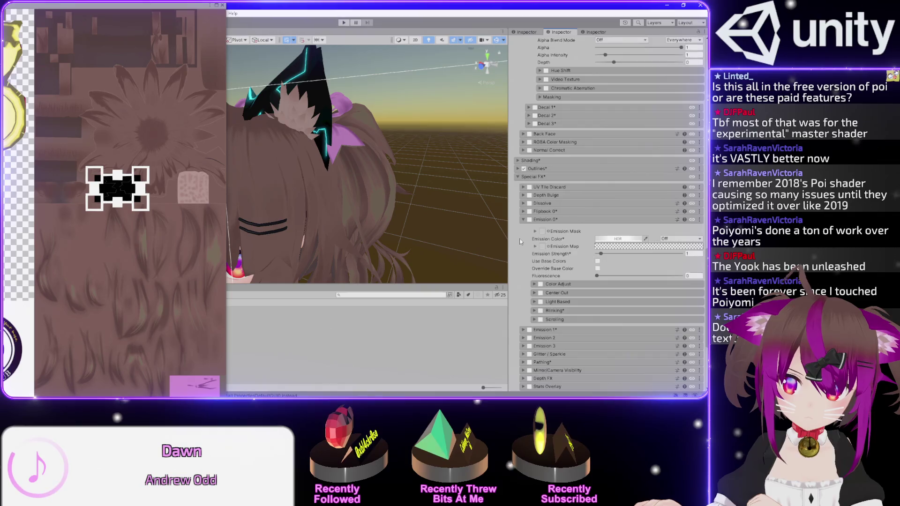
scroll(520, 241, down, 5)
scroll(520, 242, down, 1)
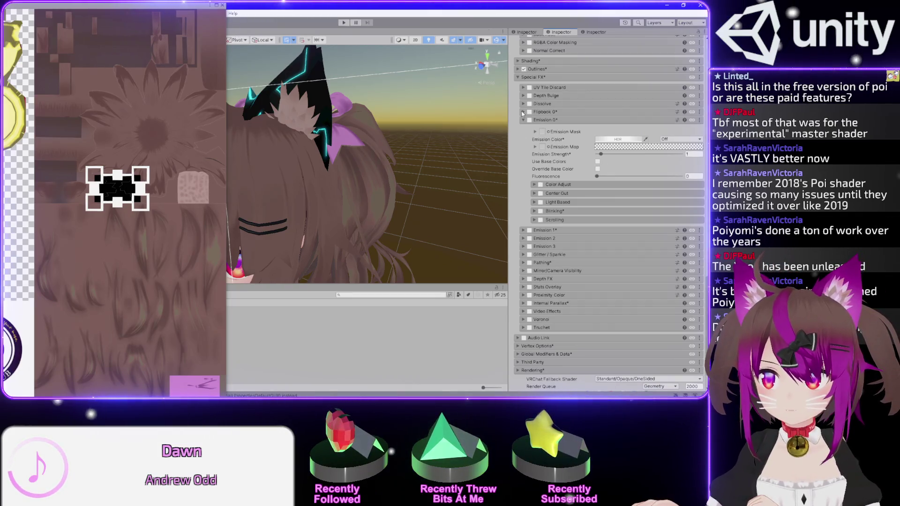
Reopen Flipbook 0 and check its preset examples and section options menu
click(522, 112)
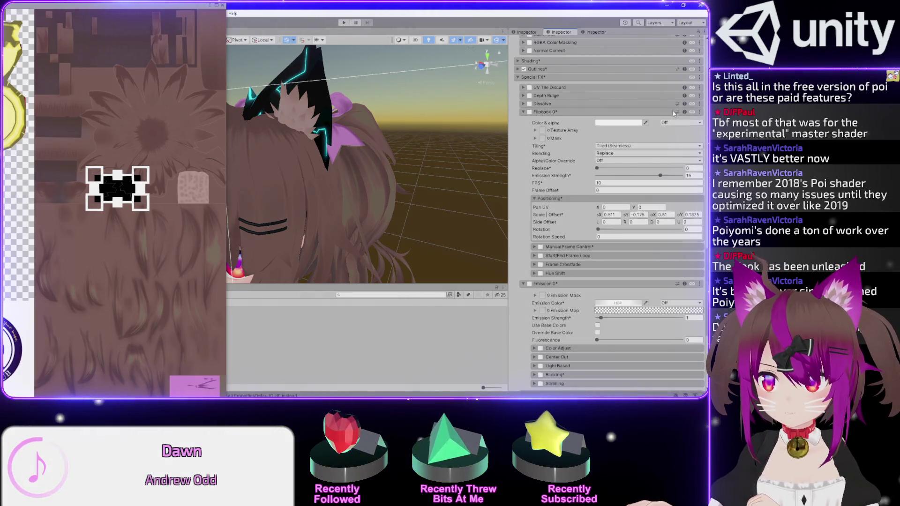
click(677, 113)
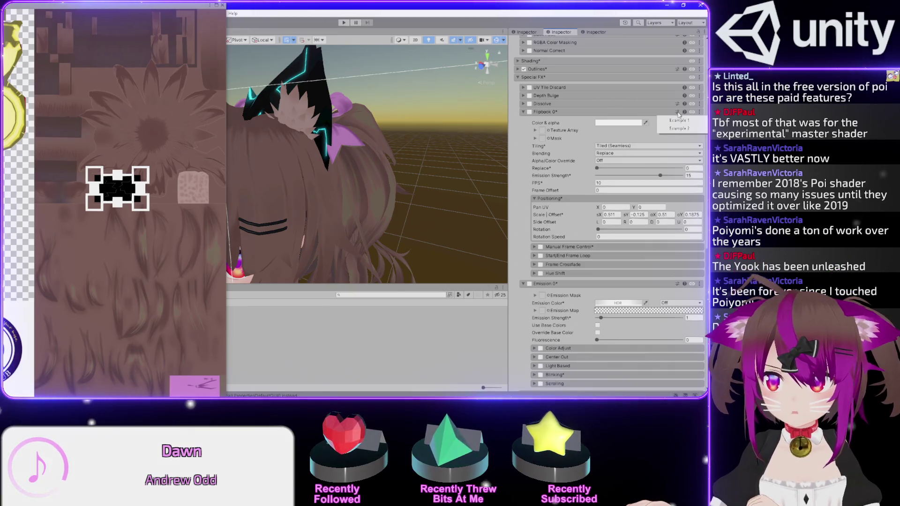
click(700, 113)
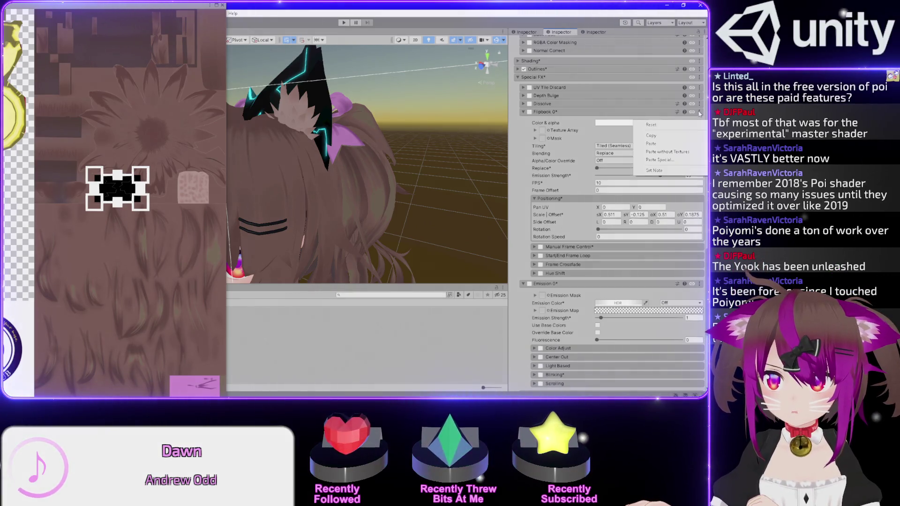
click(519, 138)
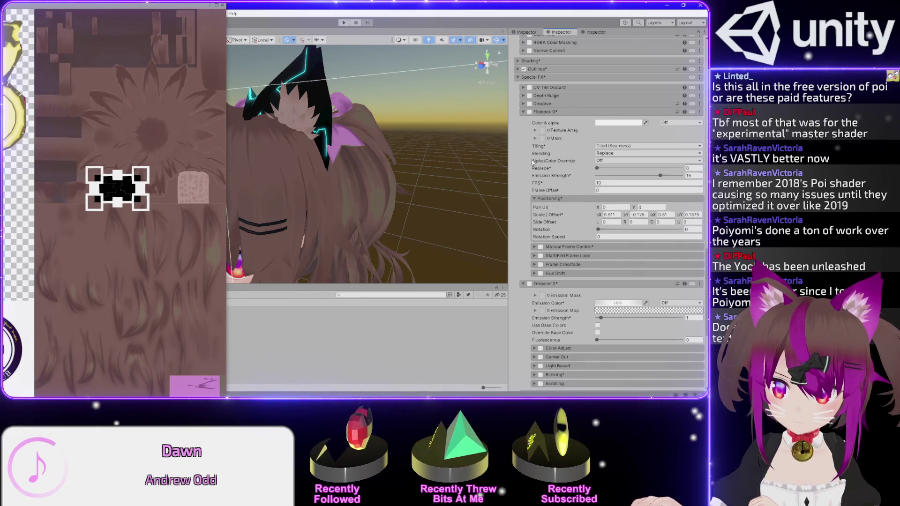
Collapse Flipbook 0 and Emission 0, then peek into the Depth Bulge settings
click(524, 113)
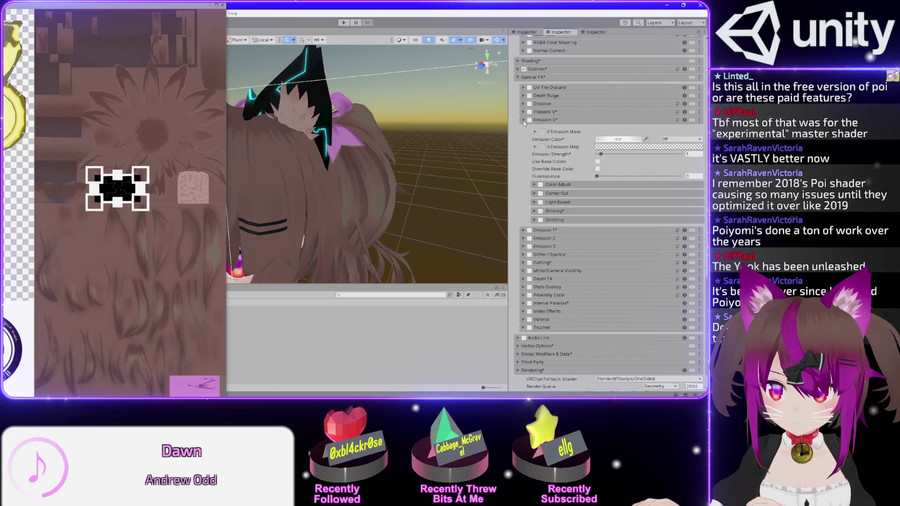
click(524, 121)
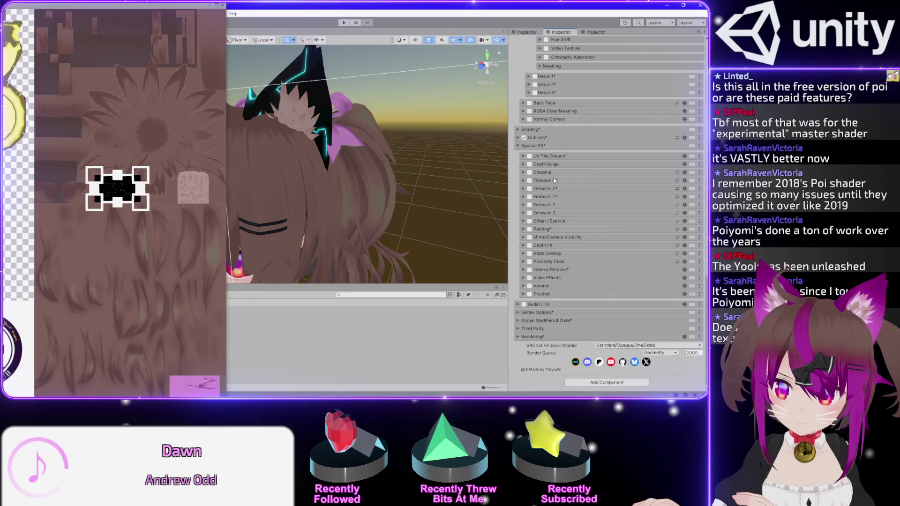
click(523, 165)
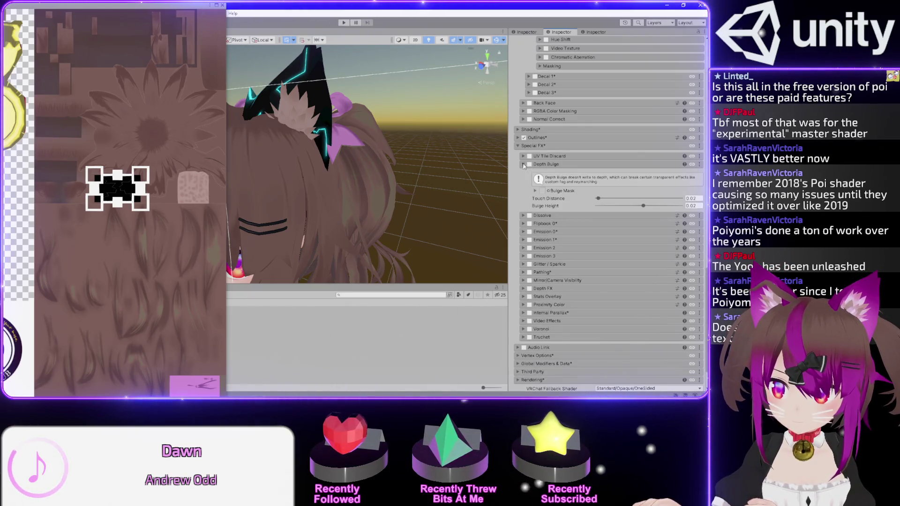
click(524, 165)
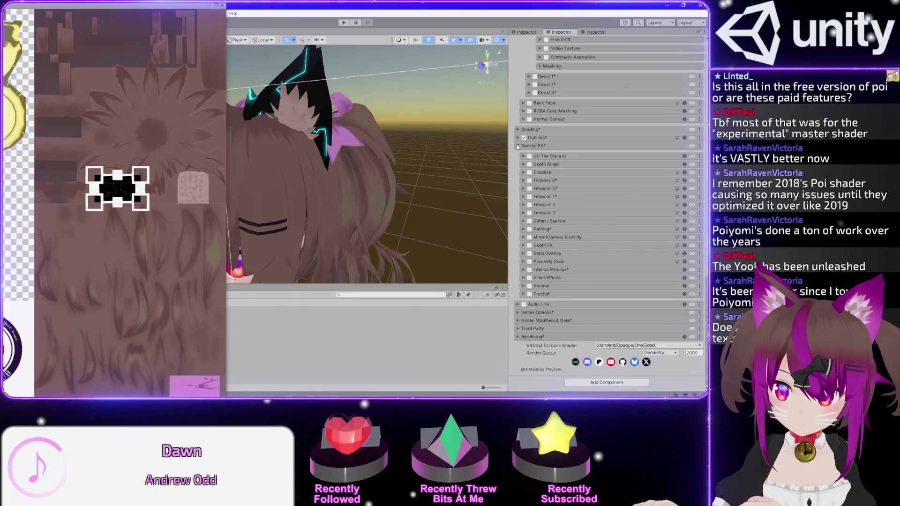
Look through the Truchet and Voronoi effect settings and fold them away
click(523, 295)
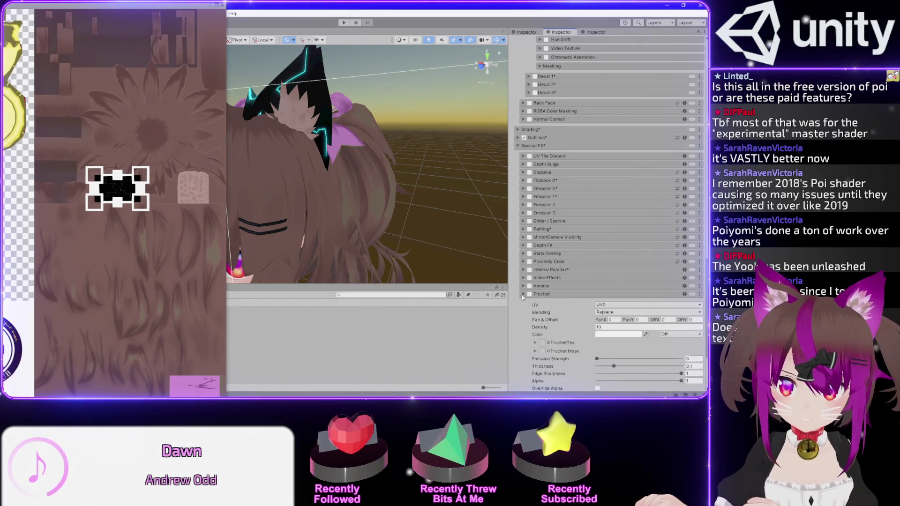
scroll(530, 305, down, 3)
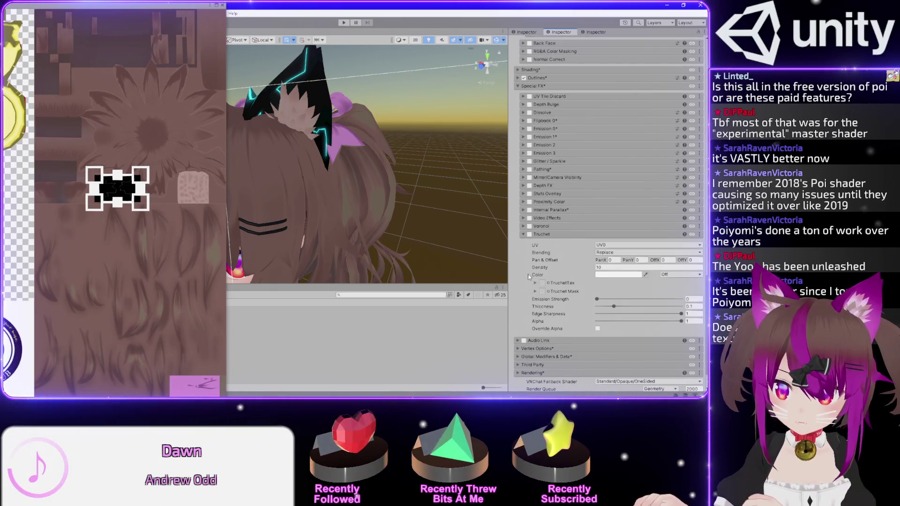
scroll(530, 272, up, 3)
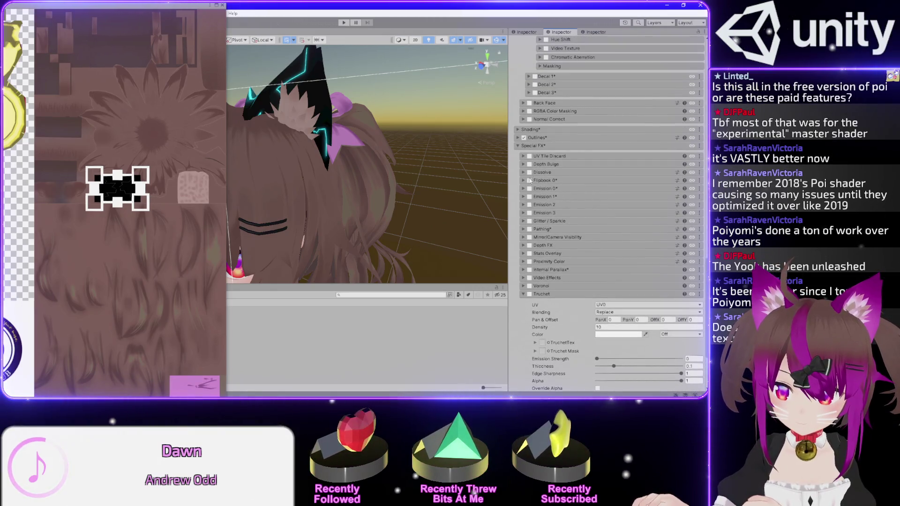
click(524, 295)
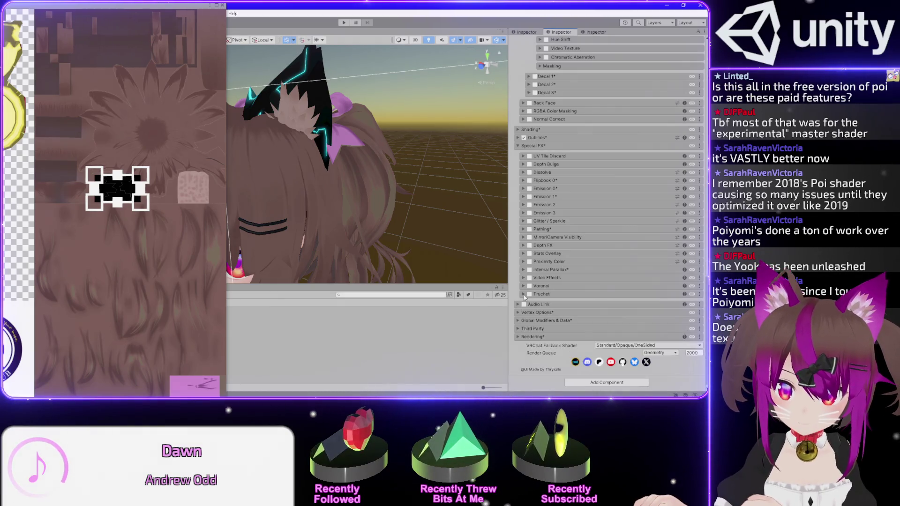
click(525, 286)
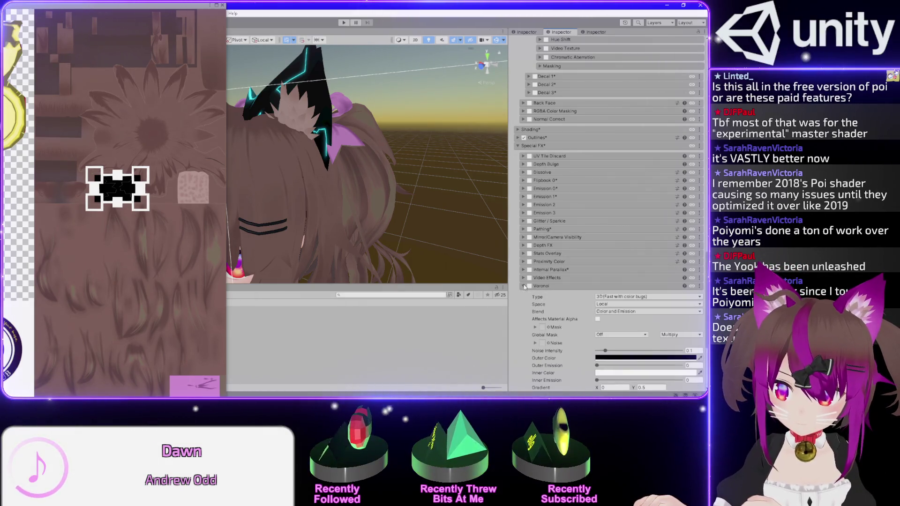
click(524, 286)
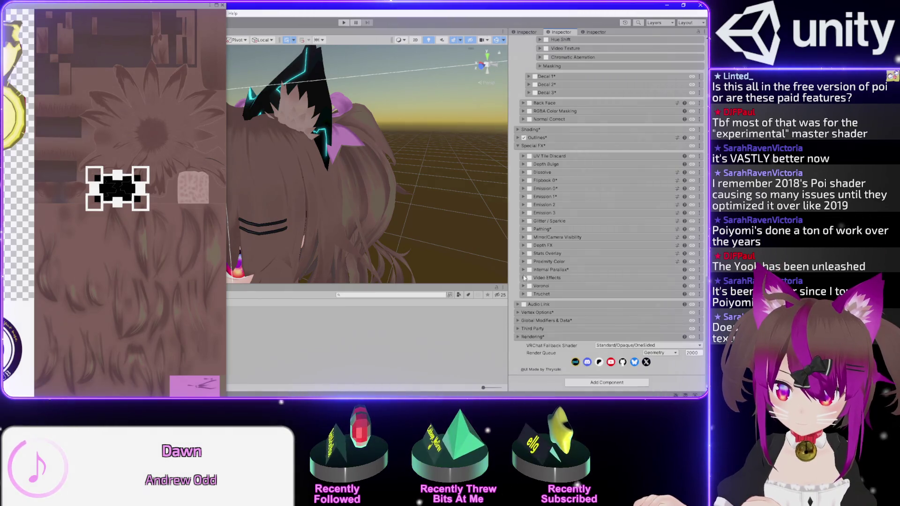
Check Internal Parallax, collapse Special FX and return to the Decal 0 settings
click(523, 270)
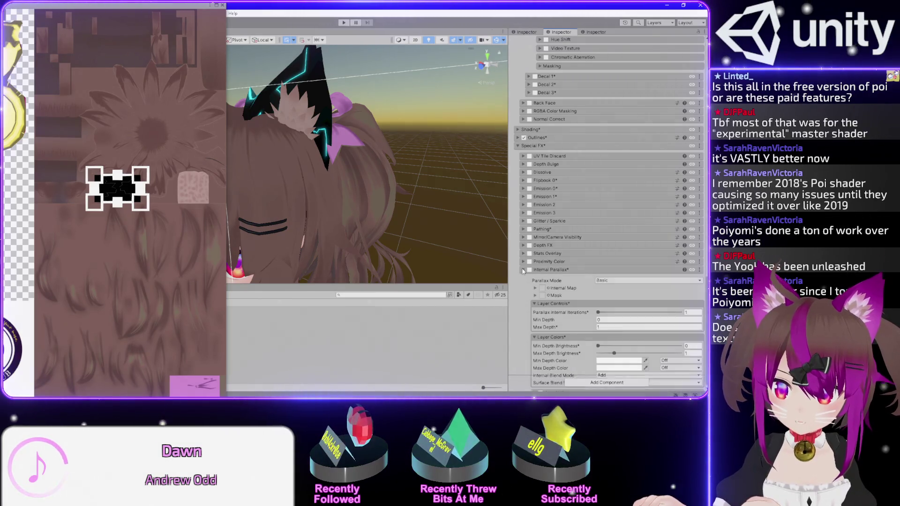
click(523, 270)
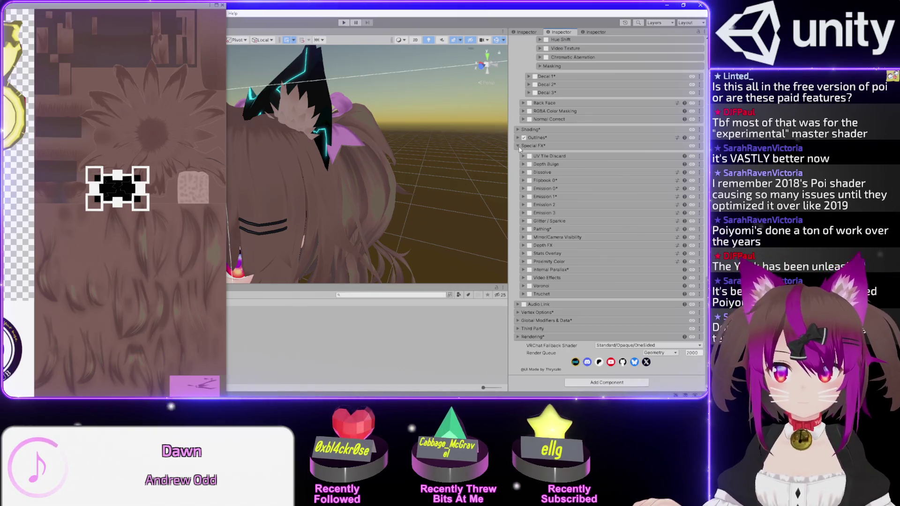
click(519, 149)
scroll(528, 212, up, 5)
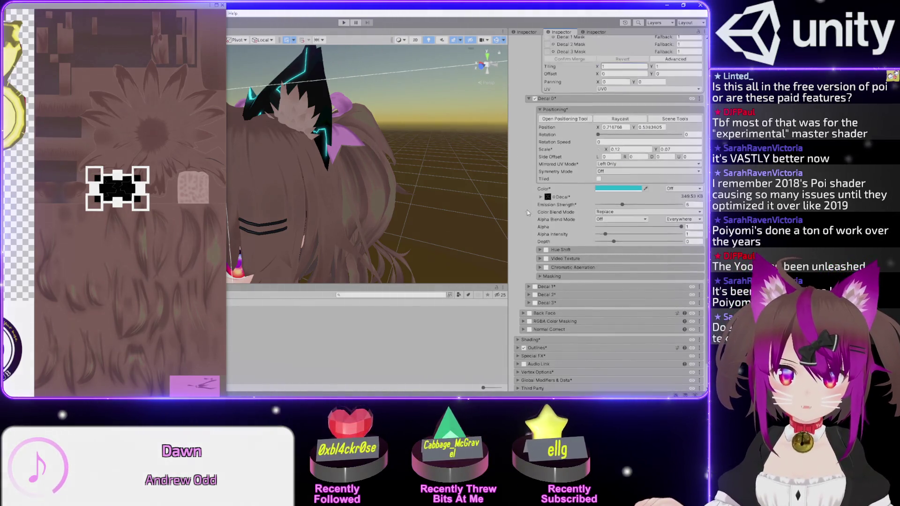
Orbit around the head and nudge Decal 0 to about X 0.718, Y 0.531
mouse_move(325, 164)
mouse_down()
mouse_move(414, 128)
mouse_move(424, 113)
mouse_move(268, 140)
mouse_move(261, 152)
mouse_move(251, 141)
mouse_up()
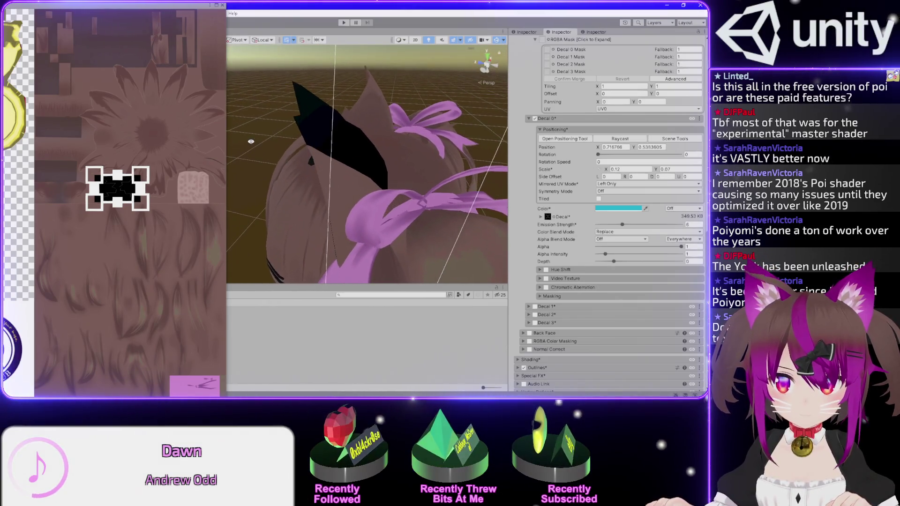
mouse_move(118, 191)
mouse_down()
mouse_move(126, 232)
mouse_move(121, 197)
mouse_move(169, 267)
mouse_move(114, 191)
mouse_up()
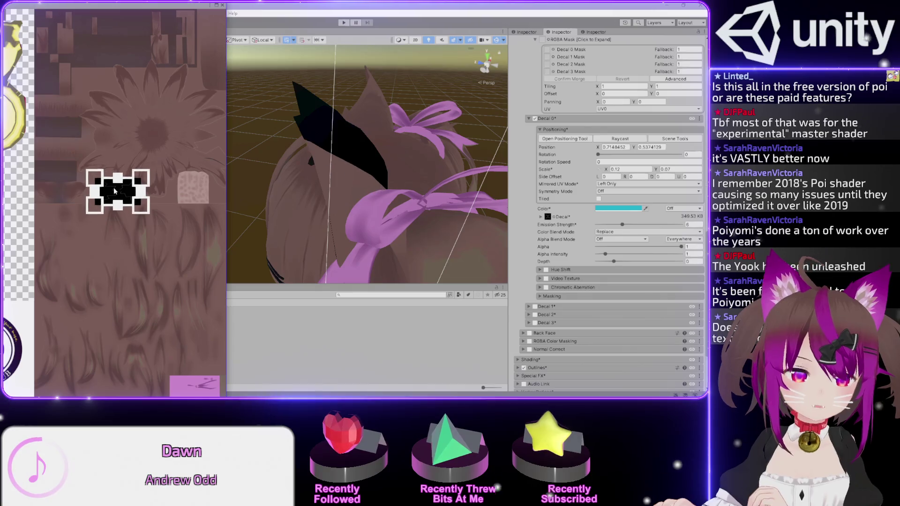
Shift the decal on the ear texture and try rotations around 118 and 292
click(682, 170)
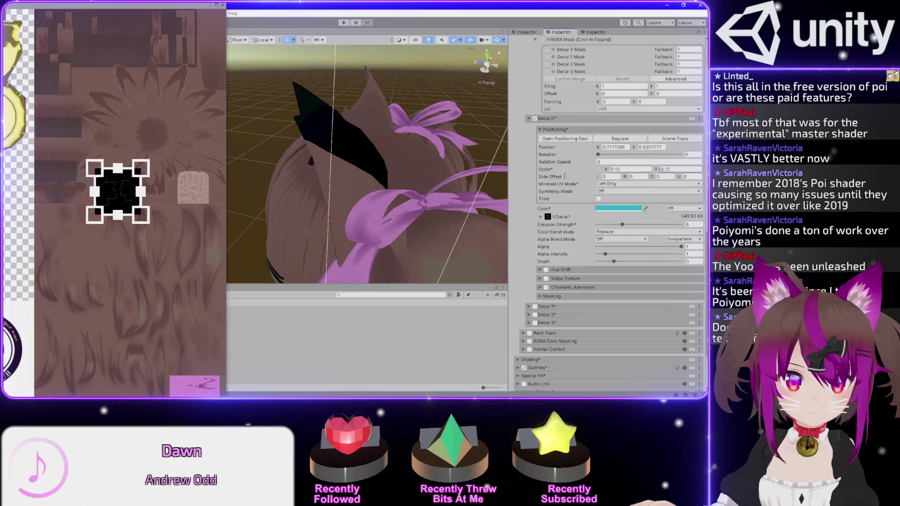
mouse_move(119, 192)
mouse_down()
mouse_move(121, 228)
mouse_move(115, 188)
mouse_up()
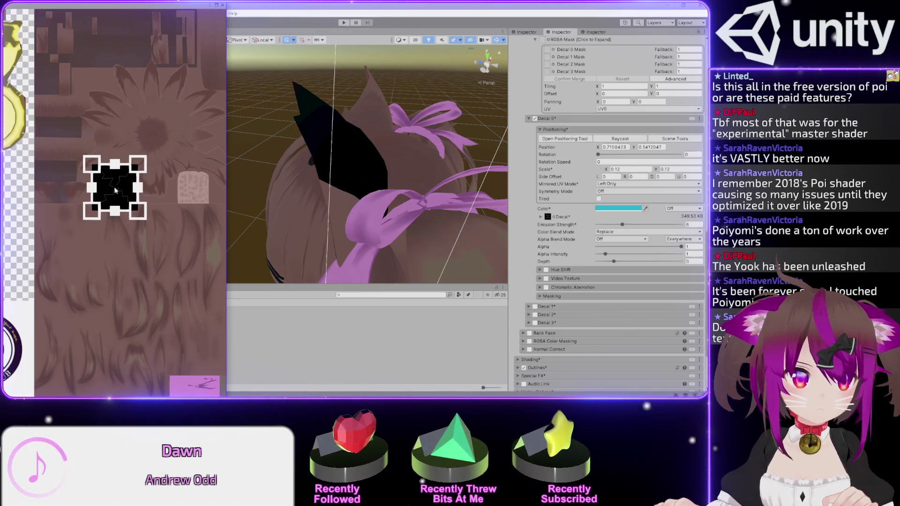
mouse_move(403, 141)
mouse_down()
mouse_move(450, 114)
mouse_move(424, 120)
mouse_up()
mouse_move(599, 154)
mouse_down()
mouse_move(636, 155)
mouse_move(625, 156)
mouse_up()
mouse_move(375, 140)
mouse_down()
mouse_move(252, 145)
mouse_move(542, 177)
mouse_up()
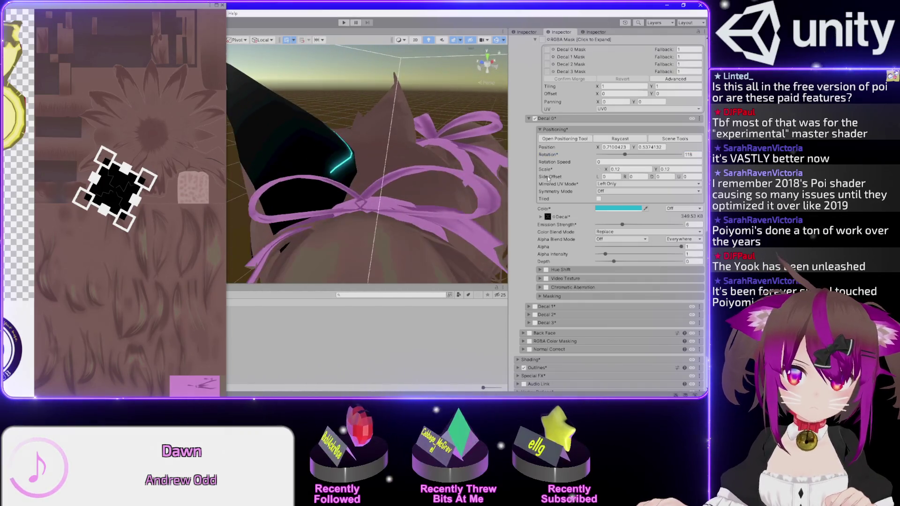
drag(627, 156, 666, 155)
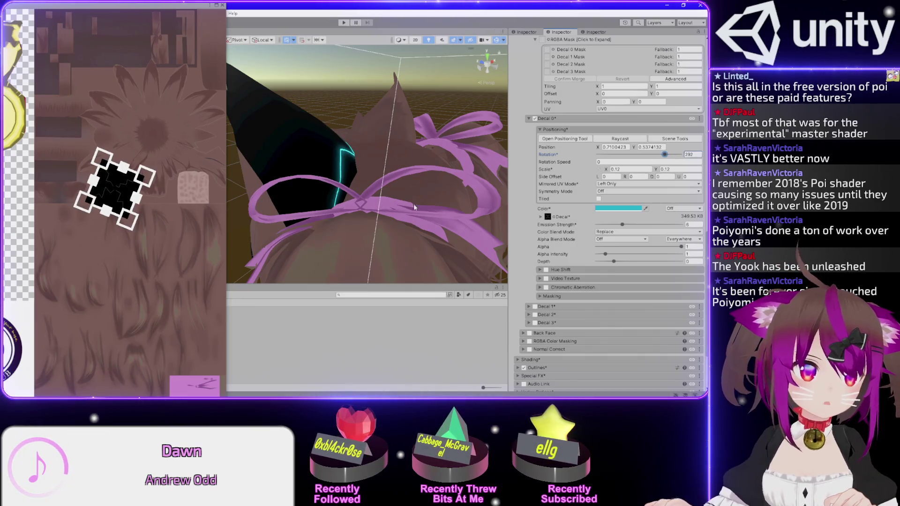
mouse_move(130, 192)
mouse_down()
mouse_move(122, 191)
mouse_move(153, 193)
mouse_move(104, 194)
mouse_move(179, 193)
mouse_move(120, 203)
mouse_up()
Set the Decal 0 scale to 0.15 by 0.15
click(635, 169)
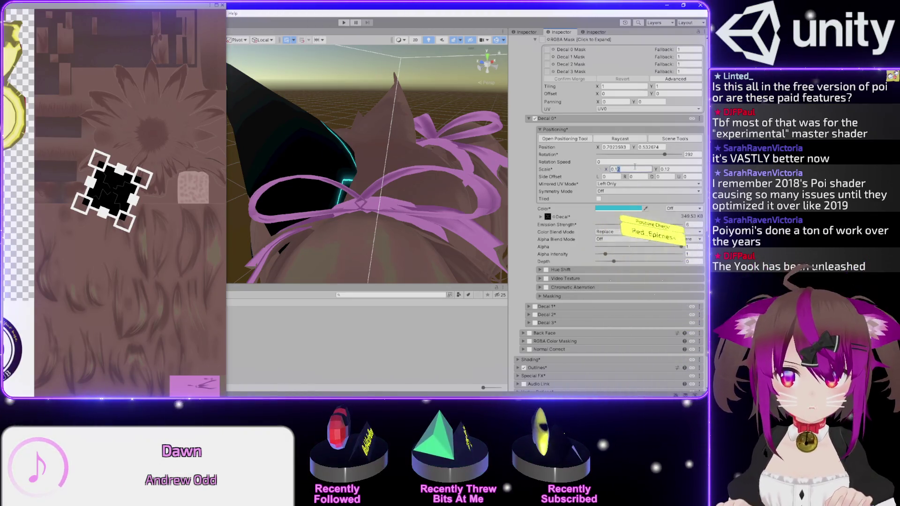
text(0.15)
key(Tab)
text(0.15)
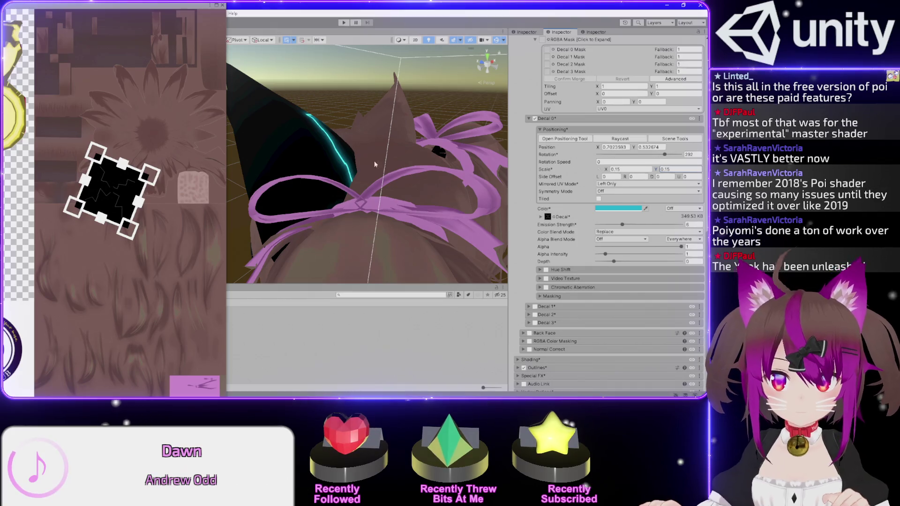
Rotate the decal to roughly 75 so the cyan bolt fits the ear
mouse_move(664, 155)
mouse_down()
mouse_move(601, 155)
mouse_move(643, 155)
mouse_up()
mouse_move(445, 140)
mouse_down()
mouse_move(498, 100)
mouse_move(535, 95)
mouse_up()
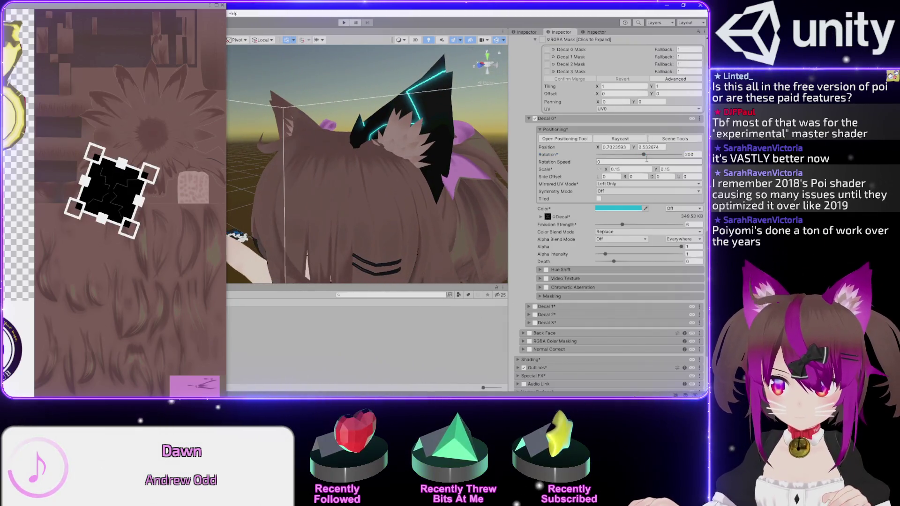
mouse_move(644, 155)
mouse_down()
mouse_move(619, 155)
mouse_move(651, 155)
mouse_move(609, 143)
mouse_move(617, 144)
mouse_up()
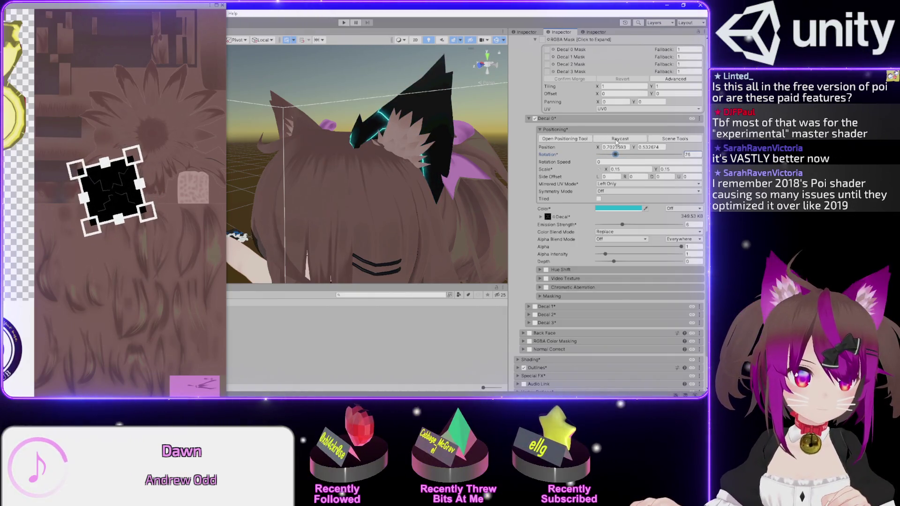
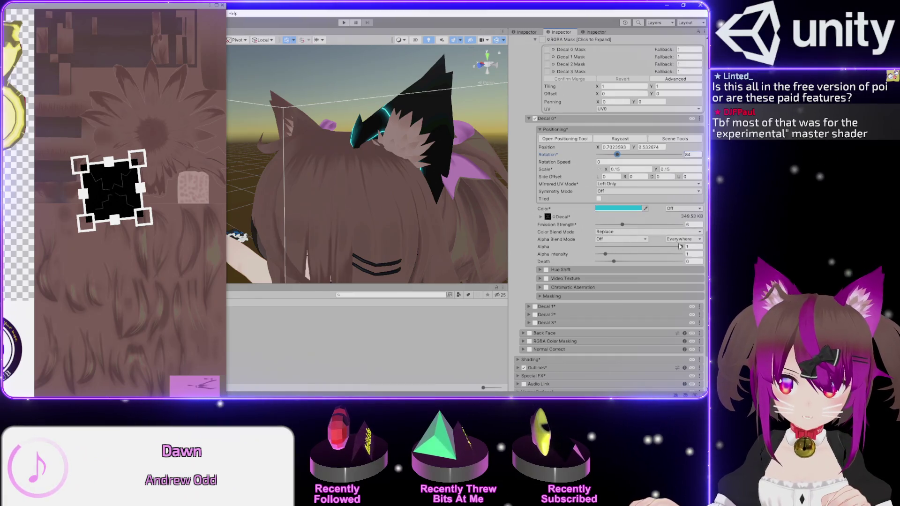
Drag Decal 0's Alpha to 0 to hide the black fill, and rotate the decal
drag(663, 248, 469, 240)
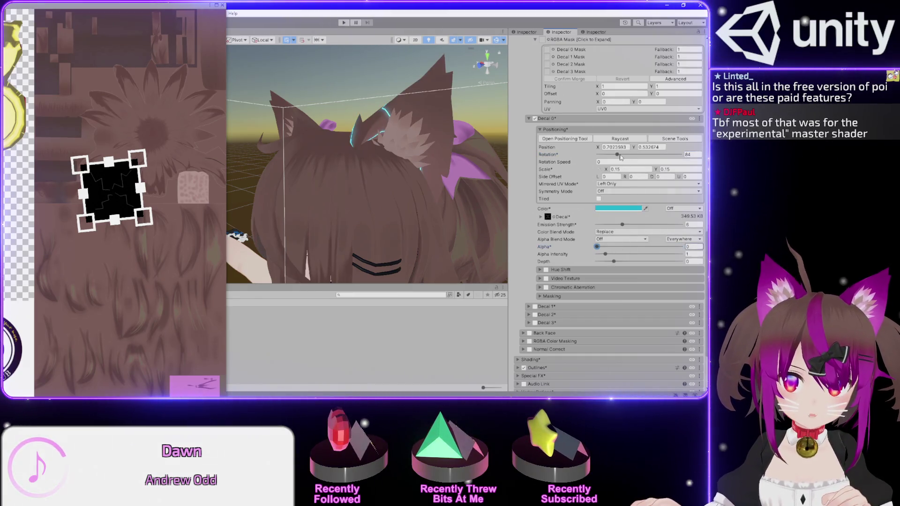
mouse_move(632, 157)
mouse_down()
mouse_move(655, 167)
mouse_move(545, 165)
mouse_up()
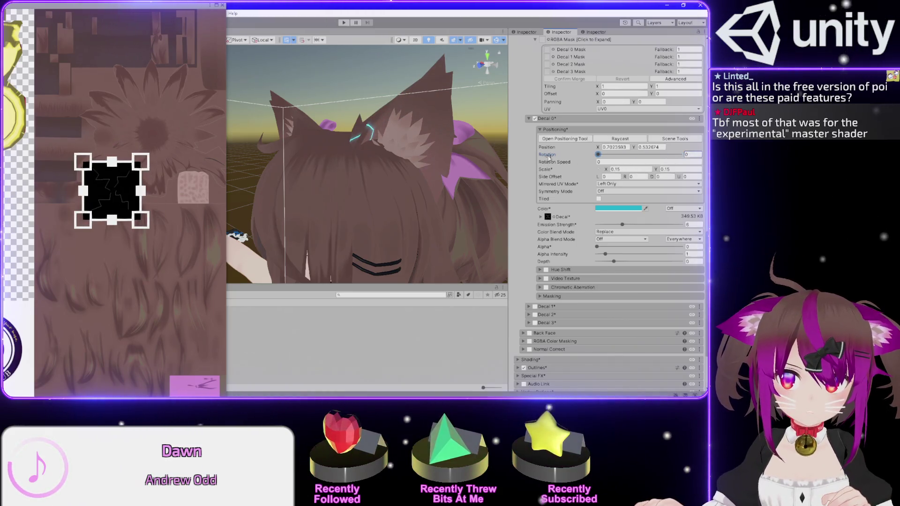
drag(413, 129, 466, 133)
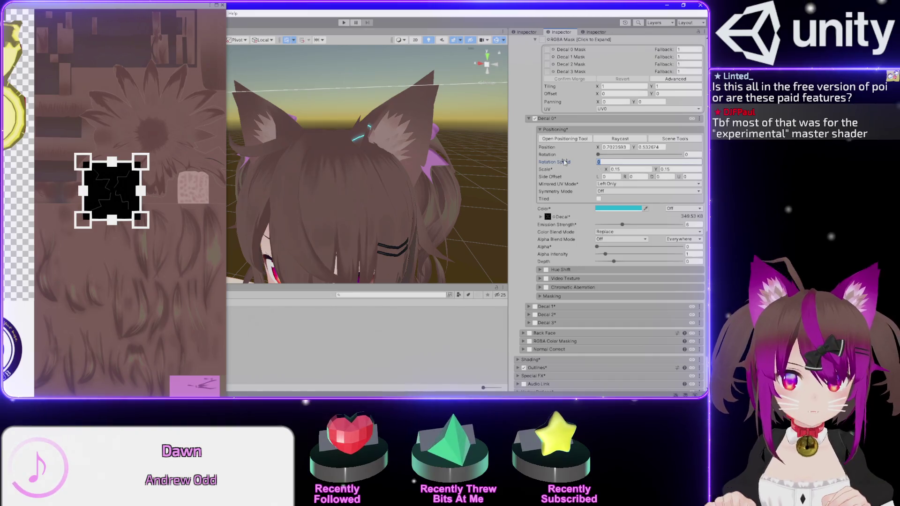
Set Decal 0's Rotation Speed to 467 so the cyan ear decal spins
text(4)
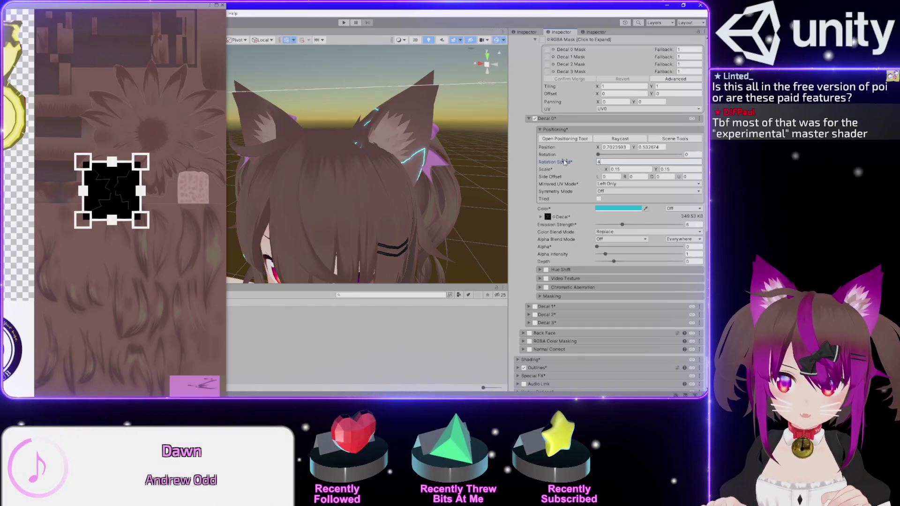
text(97)
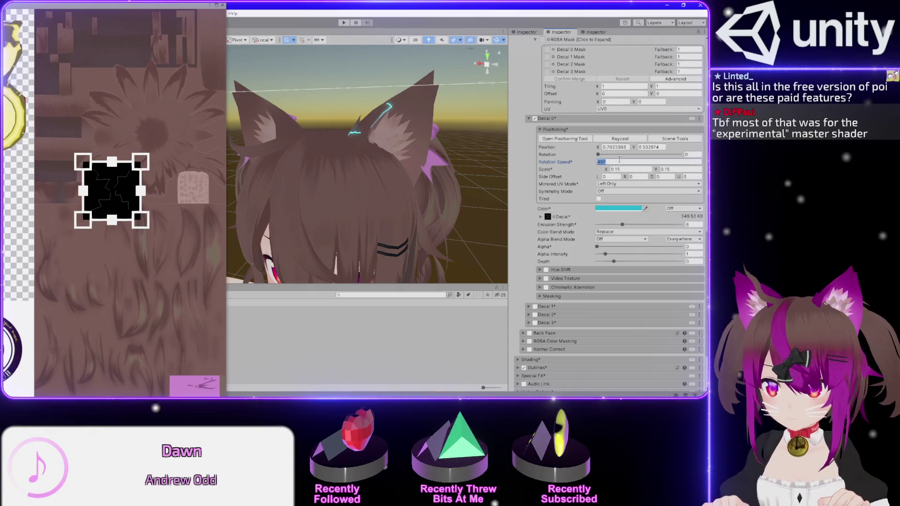
text(467)
mouse_move(439, 119)
mouse_down()
mouse_move(427, 112)
mouse_move(373, 129)
mouse_up()
click(597, 154)
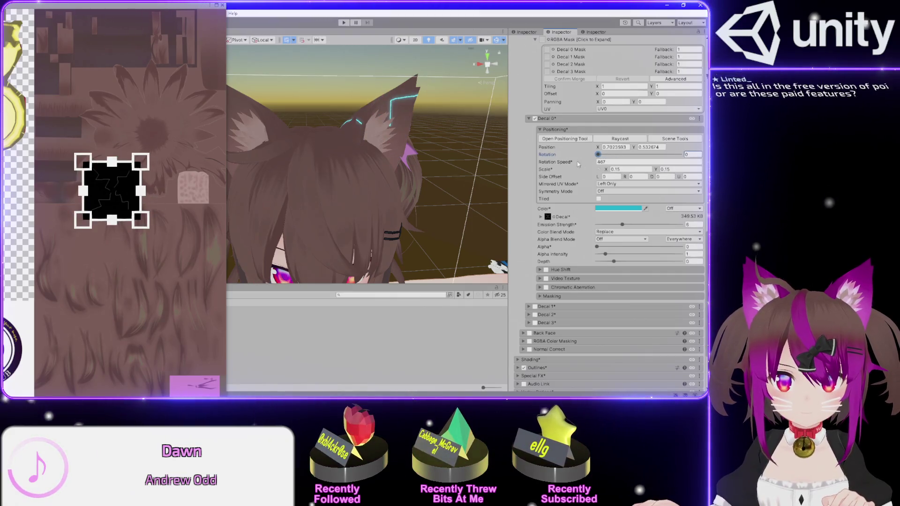
drag(415, 119, 323, 136)
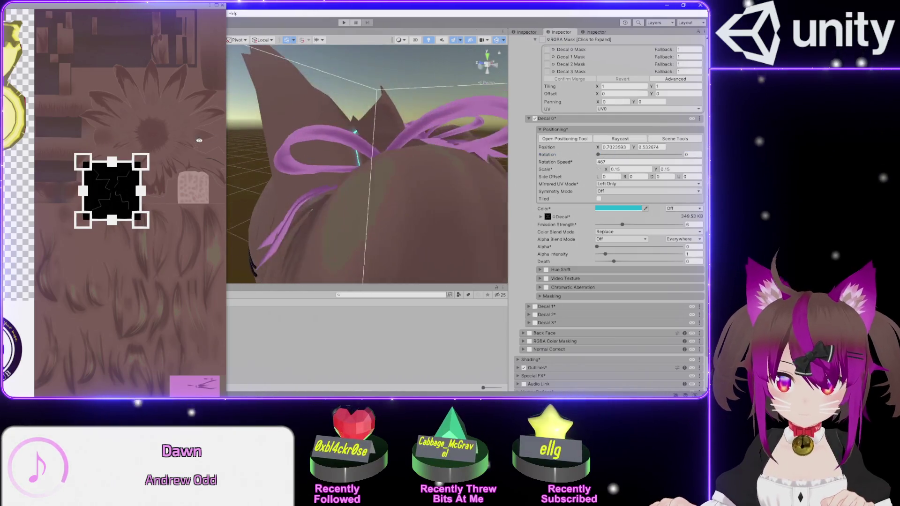
mouse_move(599, 154)
mouse_down()
mouse_move(609, 156)
mouse_move(597, 156)
mouse_up()
mouse_move(291, 137)
mouse_down()
mouse_move(269, 172)
mouse_move(240, 165)
mouse_move(307, 154)
mouse_move(514, 162)
mouse_up()
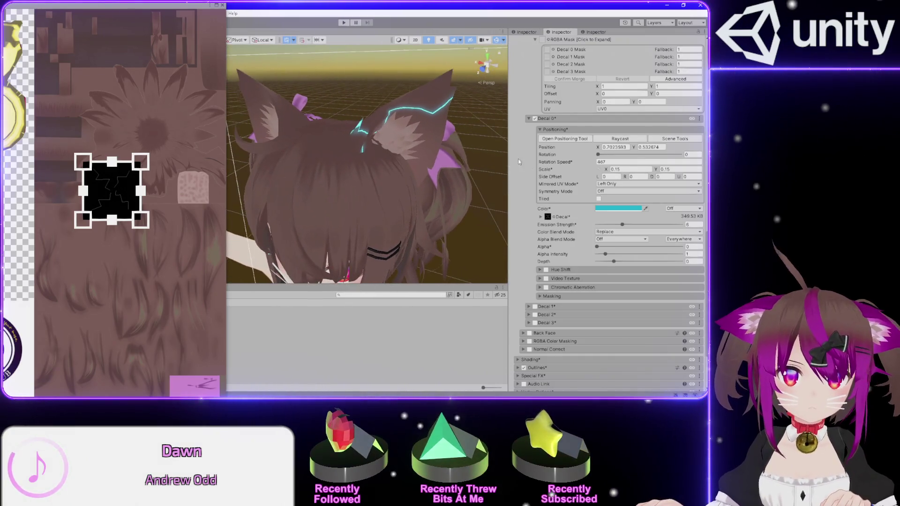
drag(598, 155, 666, 155)
drag(401, 174, 453, 100)
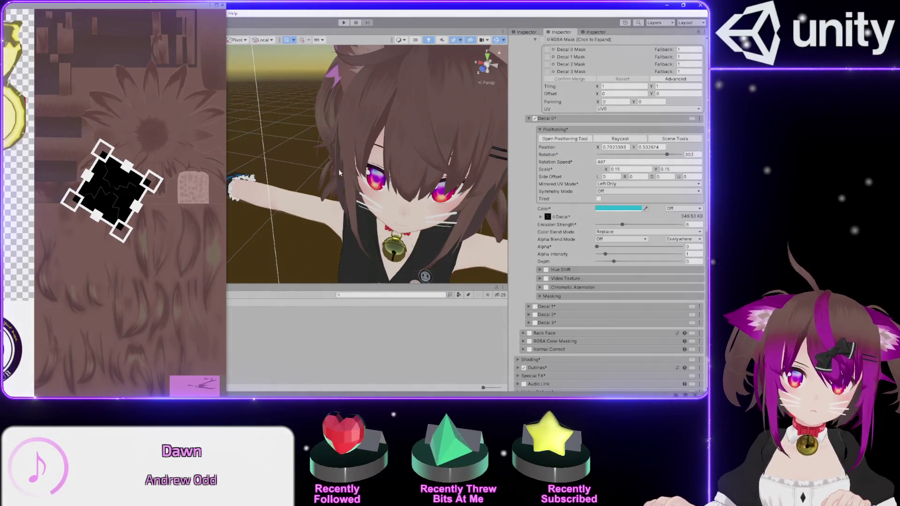
drag(663, 157, 643, 157)
mouse_move(422, 155)
mouse_down()
mouse_move(450, 140)
mouse_move(448, 161)
mouse_up()
scroll(448, 161, up, 5)
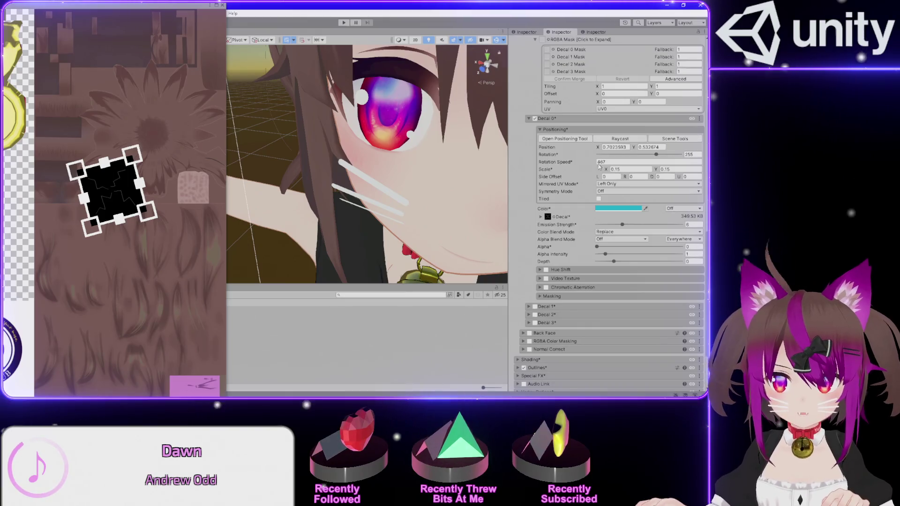
mouse_move(659, 159)
mouse_down()
mouse_move(651, 151)
mouse_move(689, 150)
mouse_move(590, 147)
mouse_up()
scroll(376, 158, down, 8)
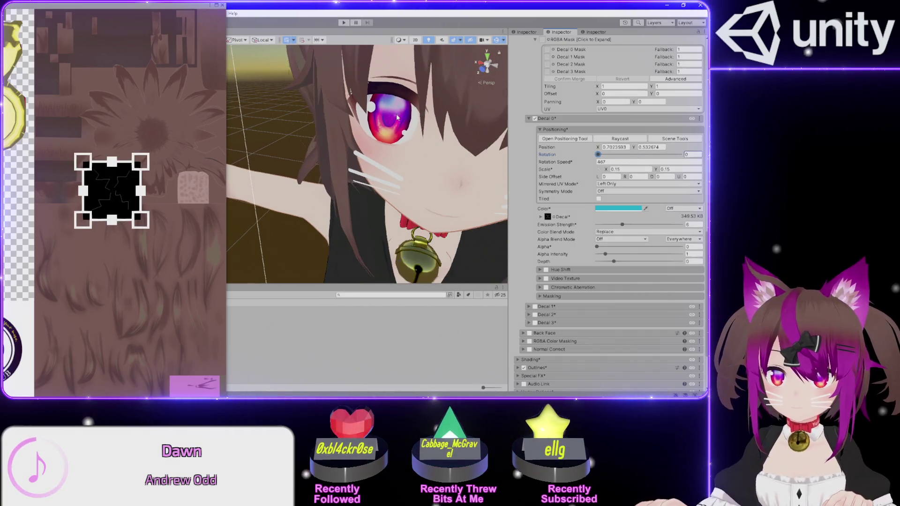
scroll(448, 87, up, 2)
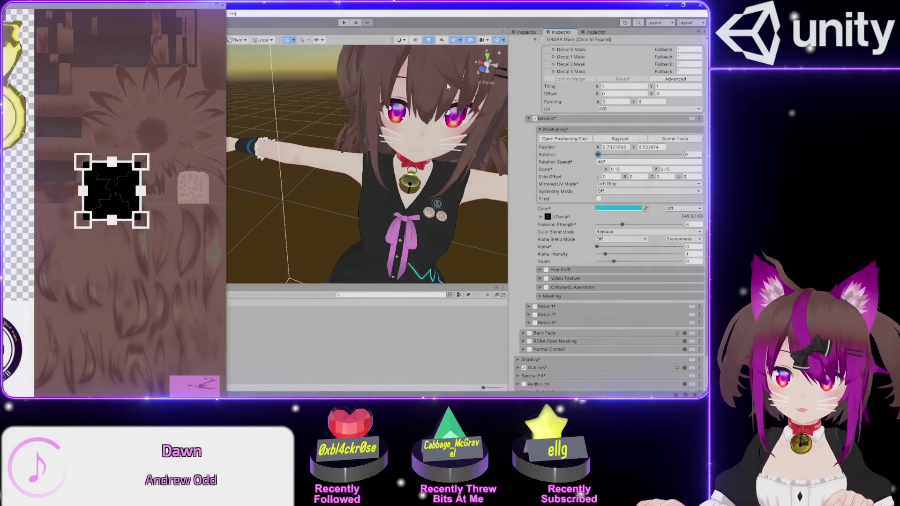
mouse_move(447, 86)
mouse_down()
mouse_move(183, 173)
mouse_move(372, 170)
mouse_up()
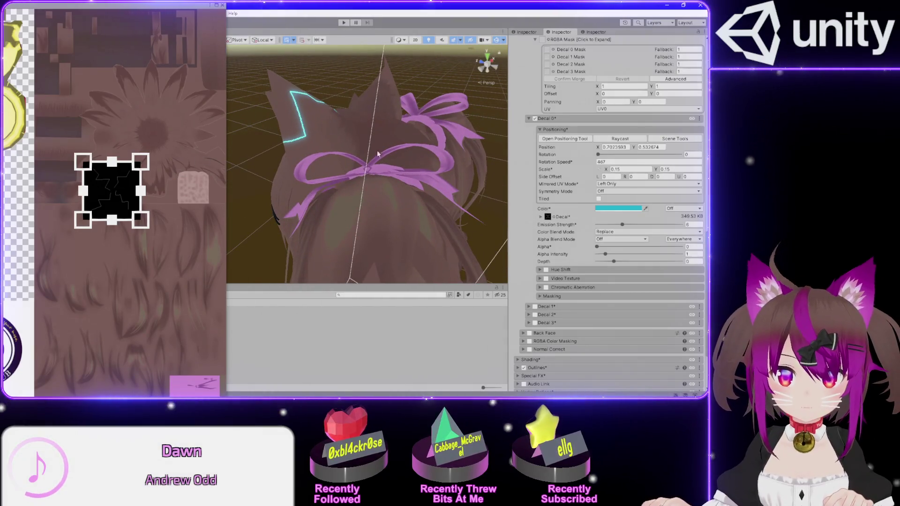
scroll(520, 175, up, 5)
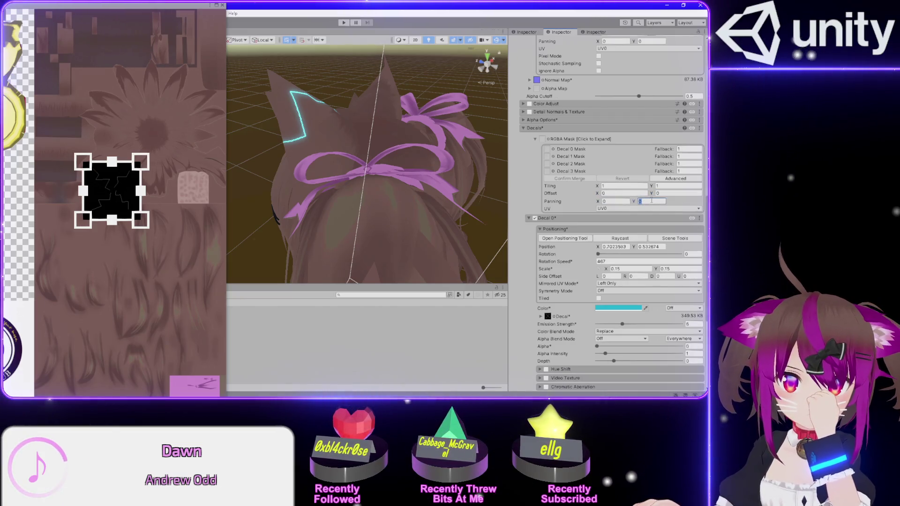
click(536, 140)
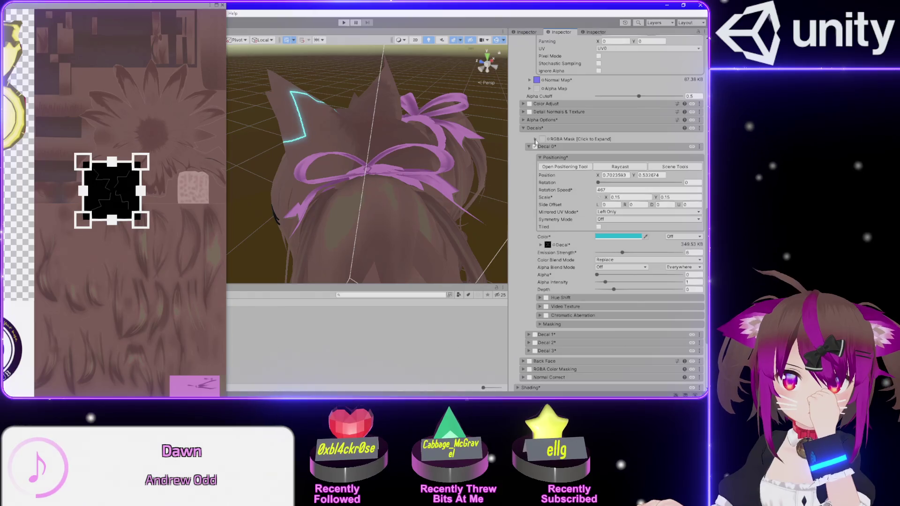
click(536, 140)
click(548, 150)
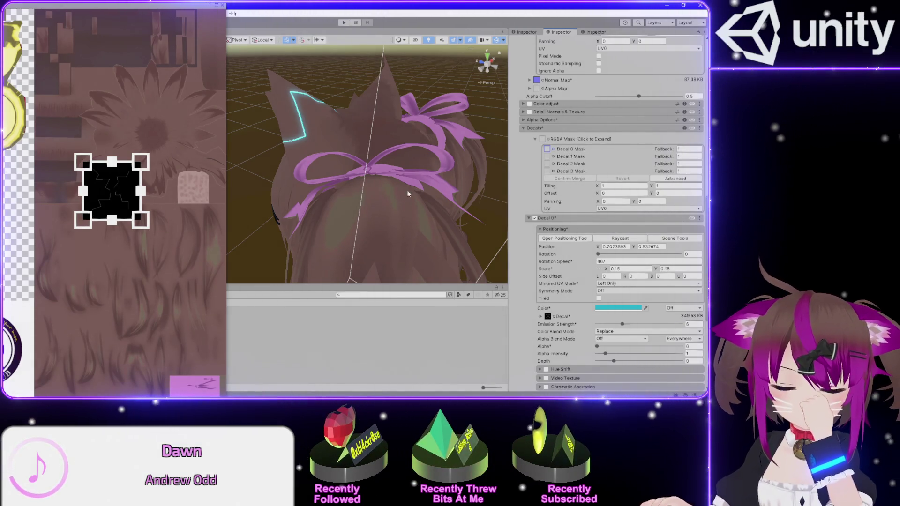
scroll(412, 187, down, 5)
scroll(397, 195, down, 1)
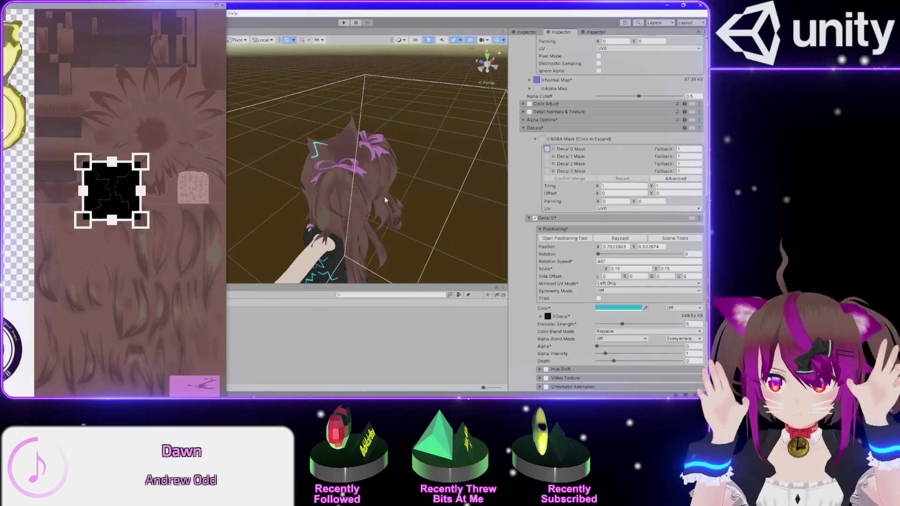
mouse_move(312, 196)
mouse_down()
mouse_move(487, 160)
mouse_move(353, 150)
mouse_up()
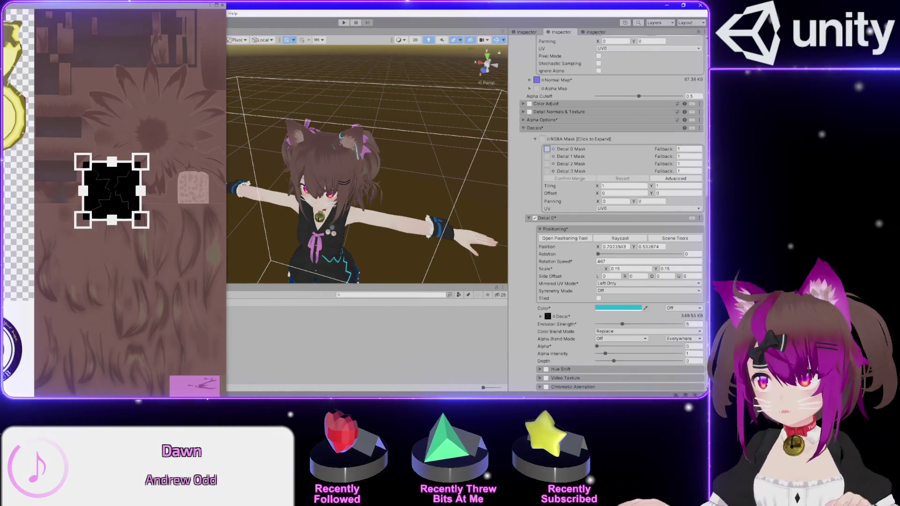
key(alt+Tab)
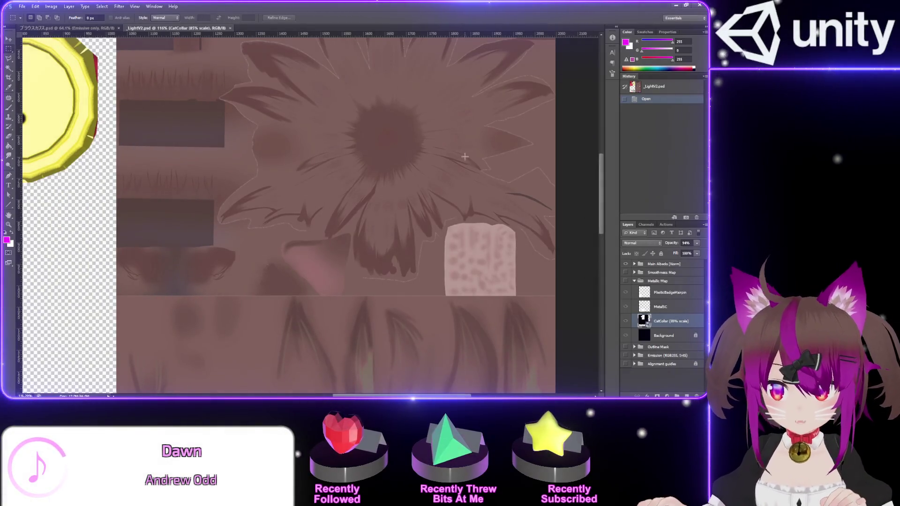
Zoom the LightV2.psd canvas out to fit the whole texture sheet in view
key(ctrl+minus)
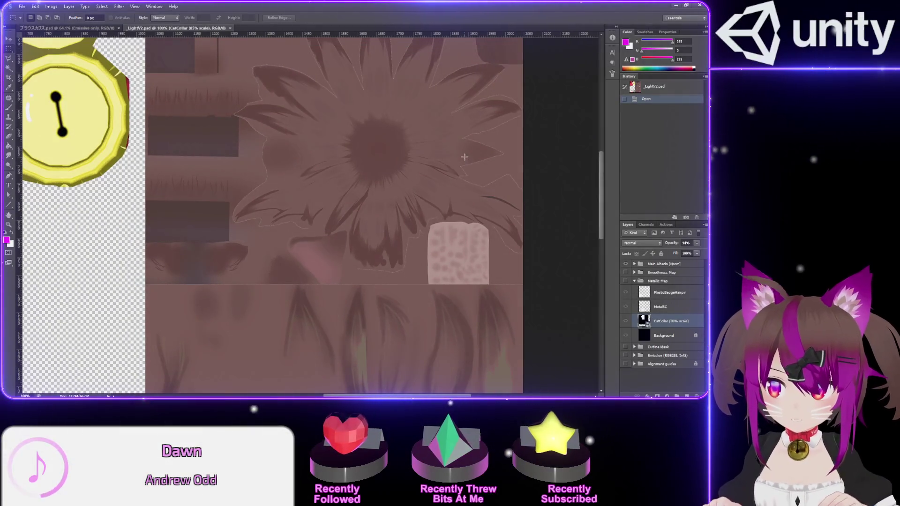
key(ctrl+0)
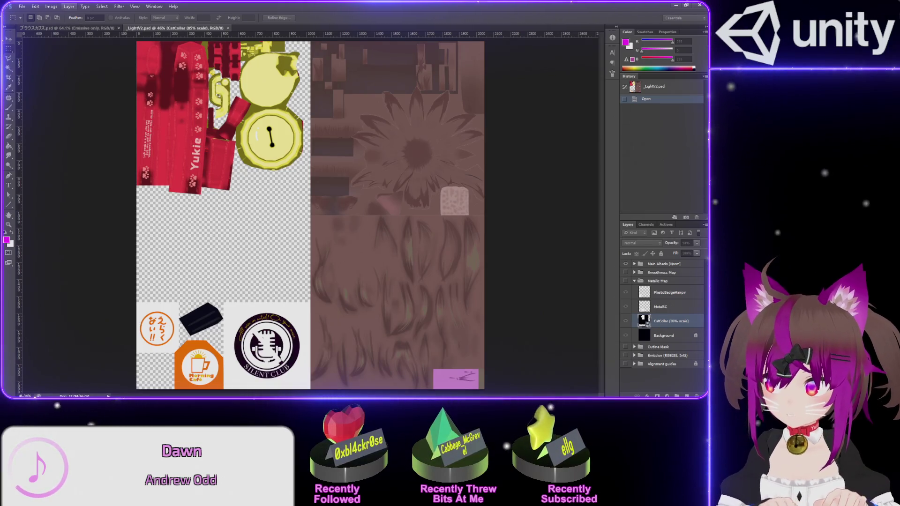
key(alt+Tab)
Close the blank Zap Masks document and the other texture document, and undo a stray group
key(Return)
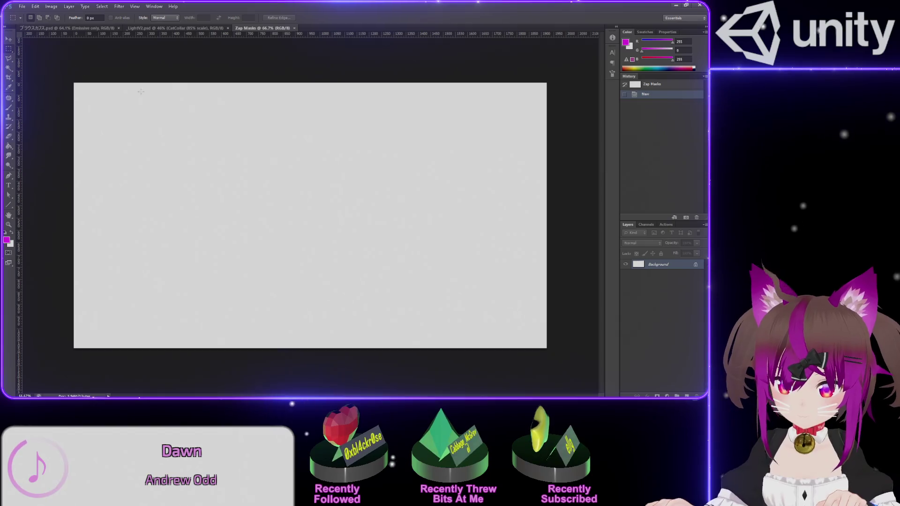
key(ctrl+w)
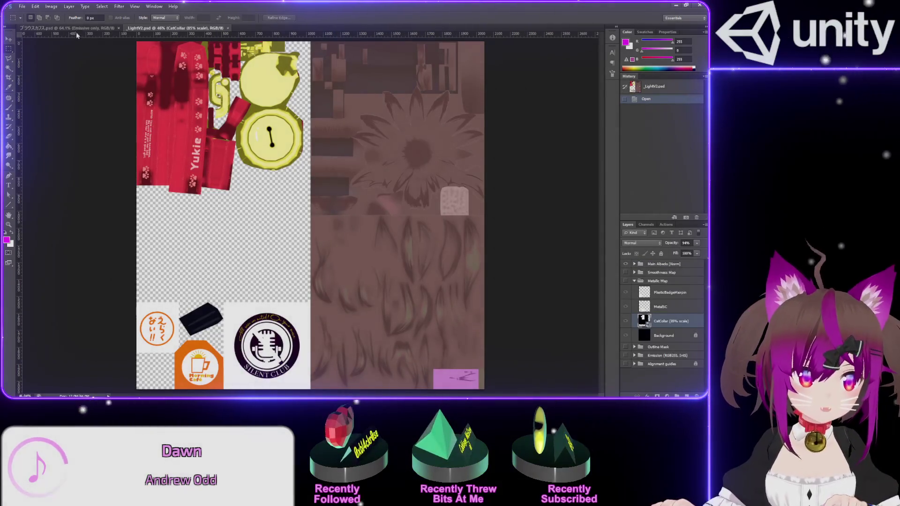
click(80, 29)
key(ctrl+w)
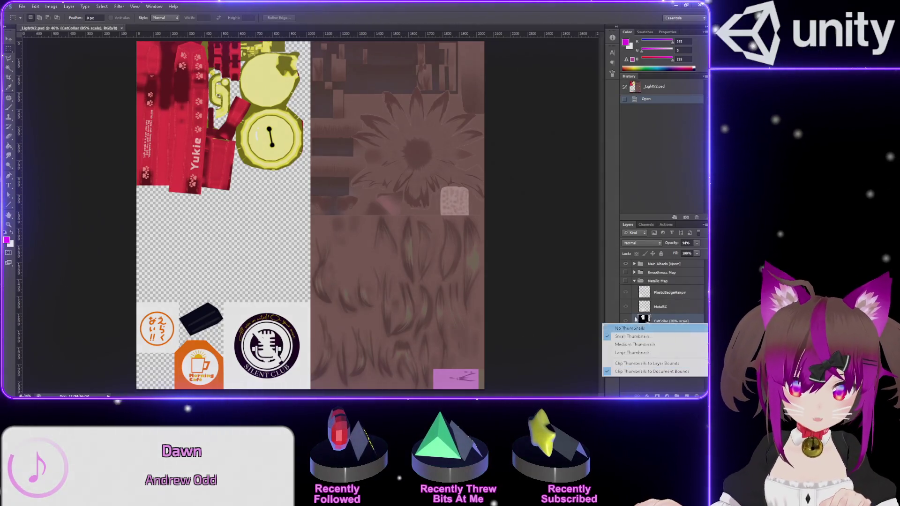
key(ctrl+g)
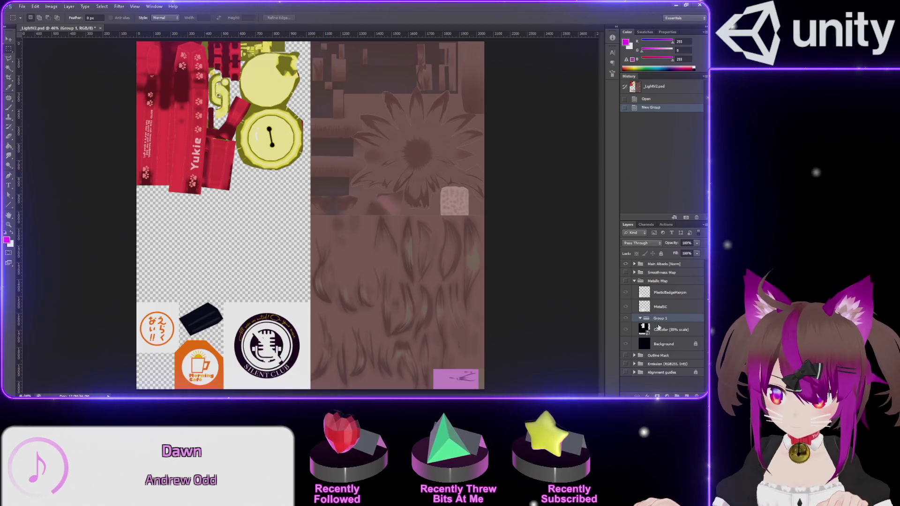
key(ctrl+z)
Create a layer group named Zap Masks below Alignment guides and collapse Outline Mask
click(654, 376)
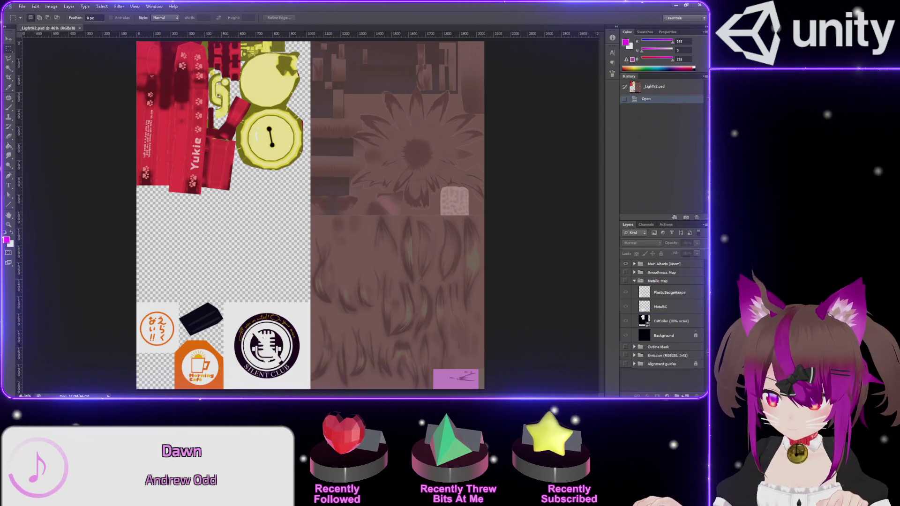
click(677, 396)
double_click(655, 265)
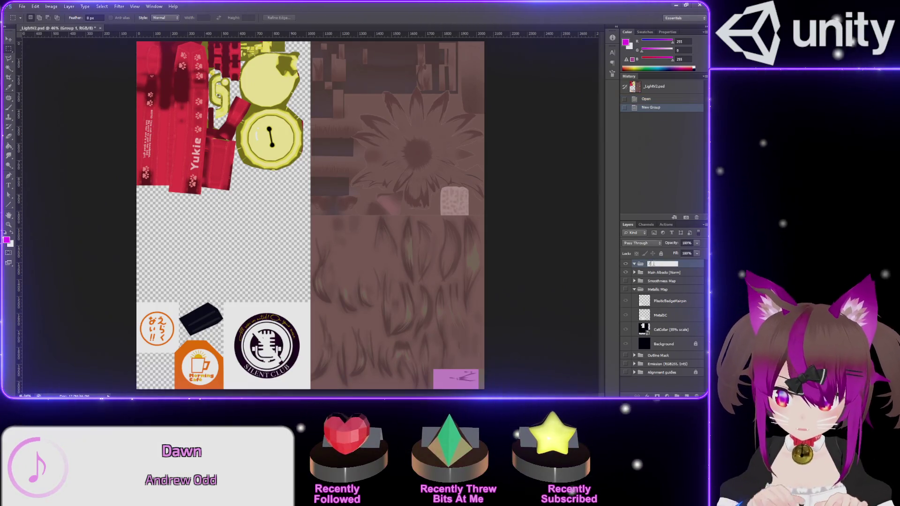
text(asks)
key(Return)
drag(655, 266, 657, 370)
click(635, 347)
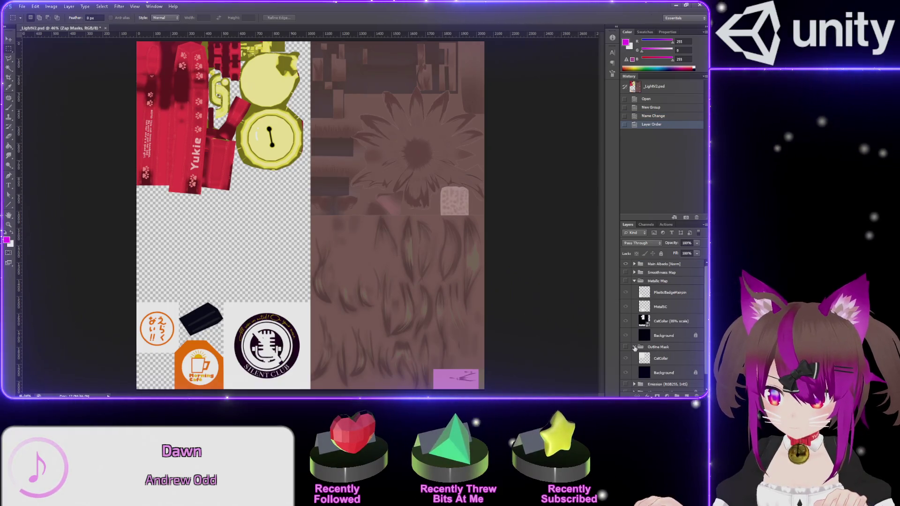
click(634, 347)
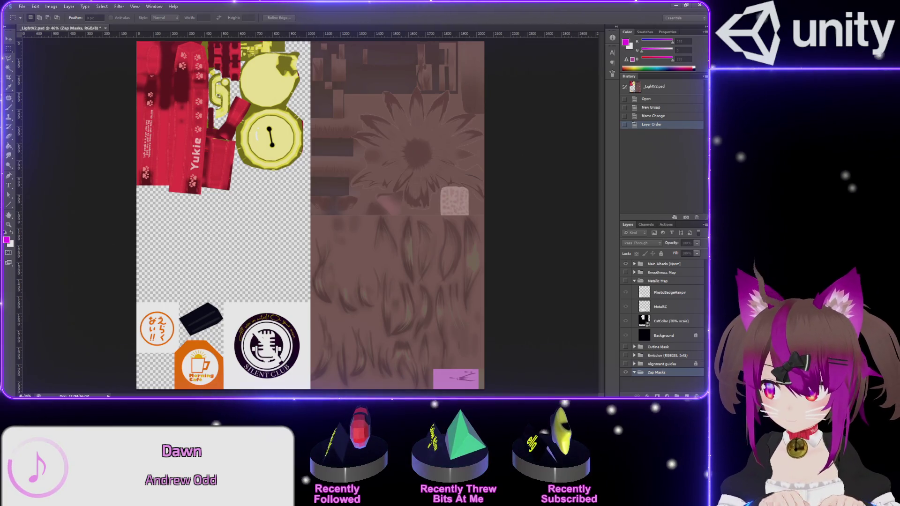
Add a new Zap Mask Ears layer and set the foreground colour to black for filling
key(Return)
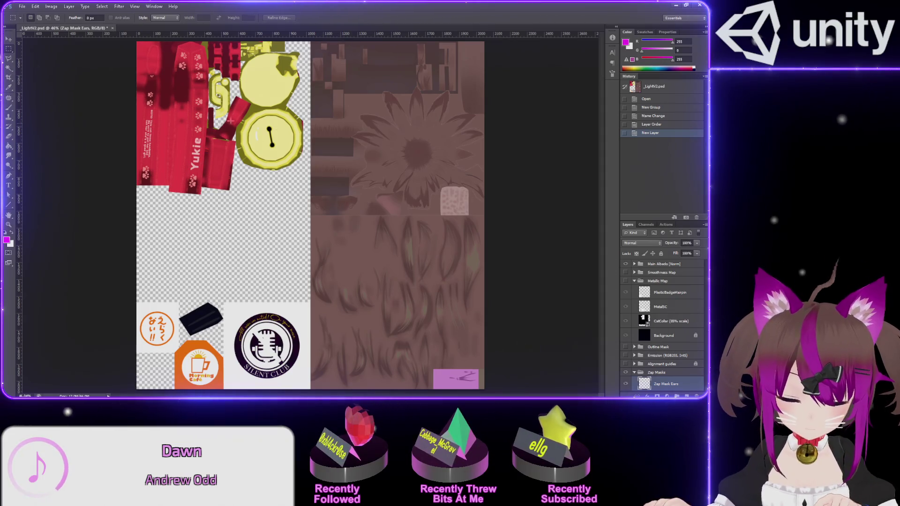
key(g)
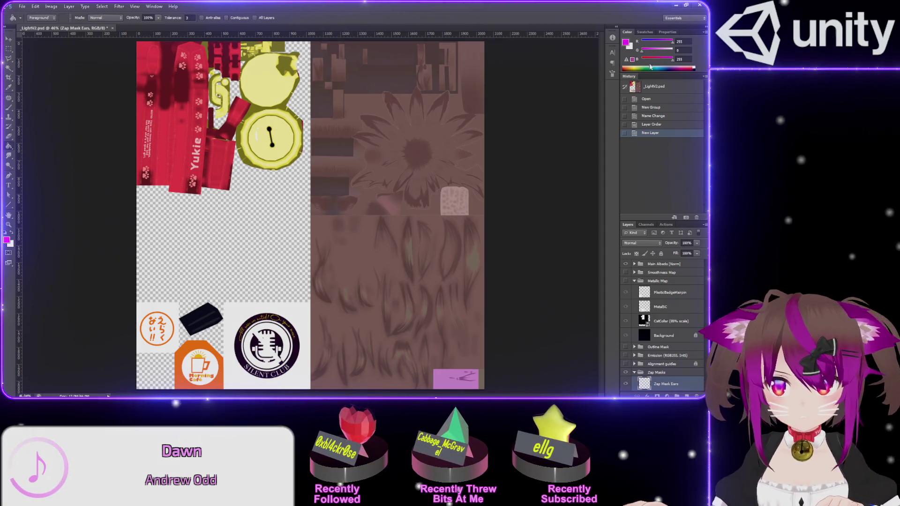
click(643, 58)
click(642, 44)
click(321, 162)
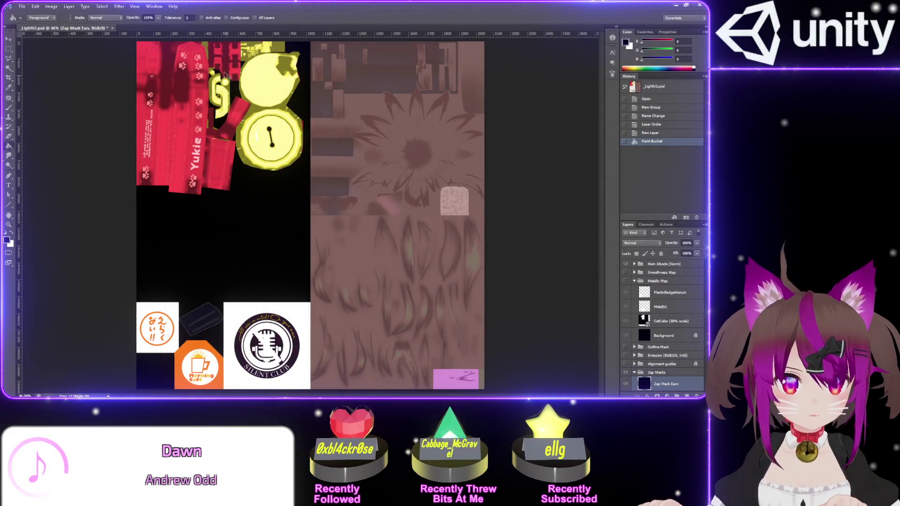
key(ctrl+z)
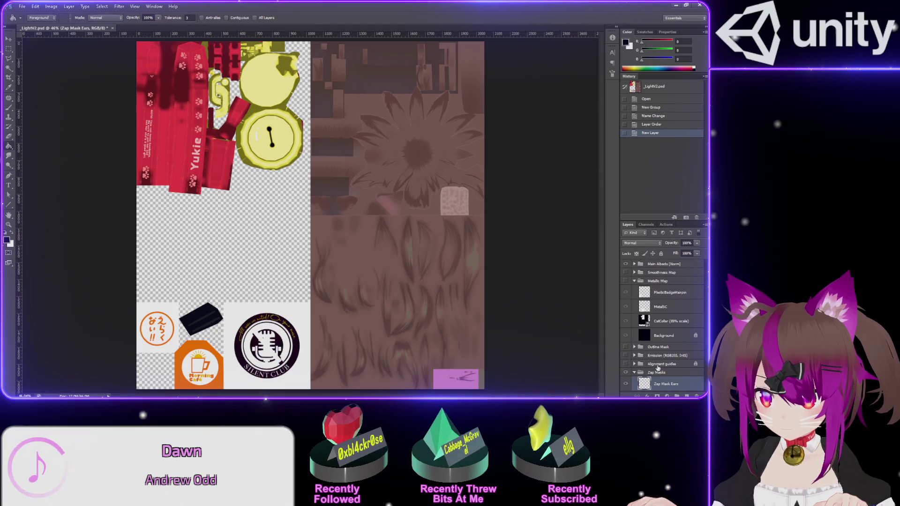
Move the Zap Masks group to the top and fill Zap Mask Ears with black
click(627, 265)
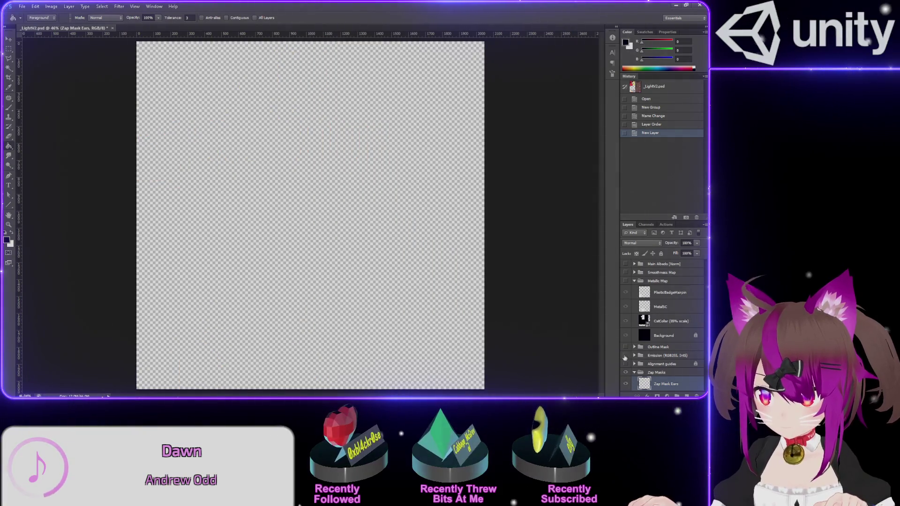
click(626, 264)
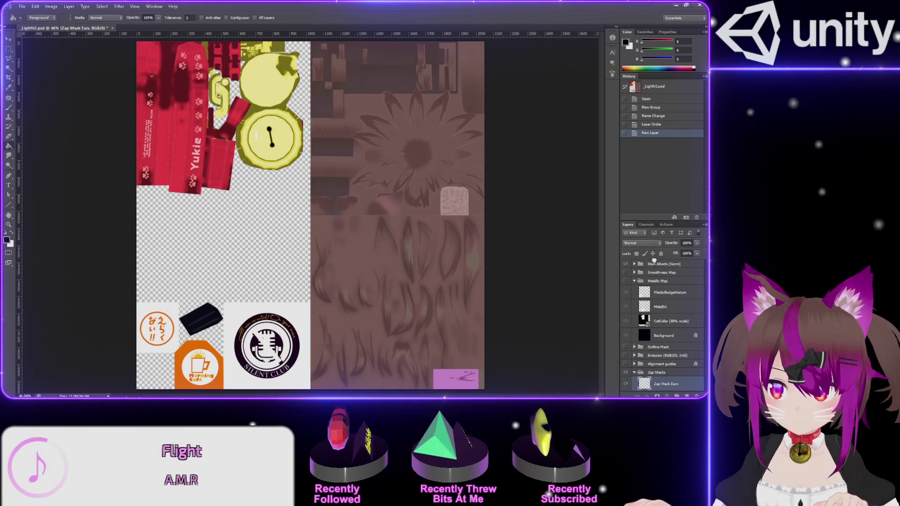
drag(654, 260, 654, 261)
click(340, 201)
key(Return)
click(666, 275)
click(405, 143)
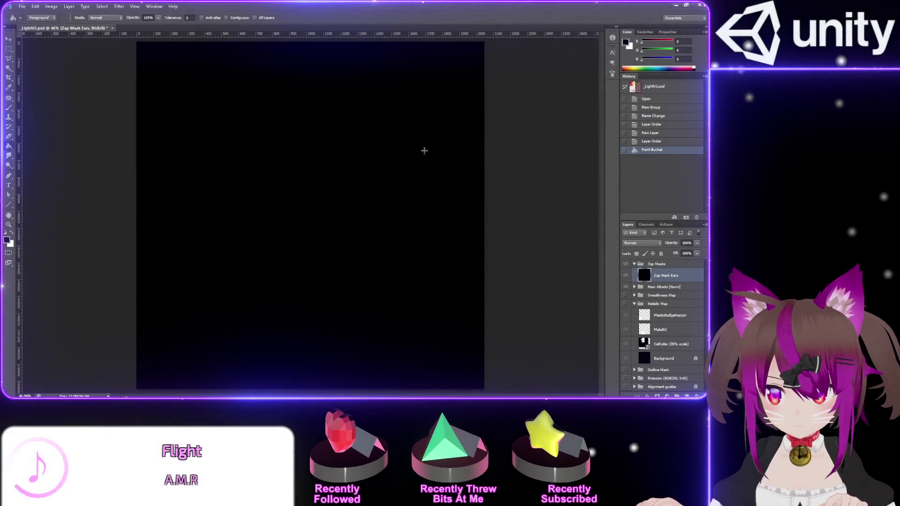
click(642, 243)
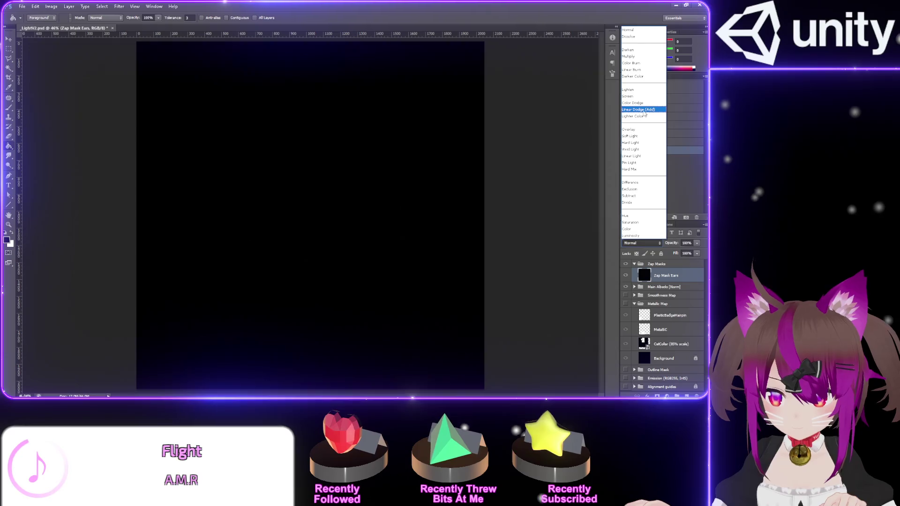
Set the Zap Mask Ears blend mode to Linear Dodge (Add) and verify it in History
click(644, 110)
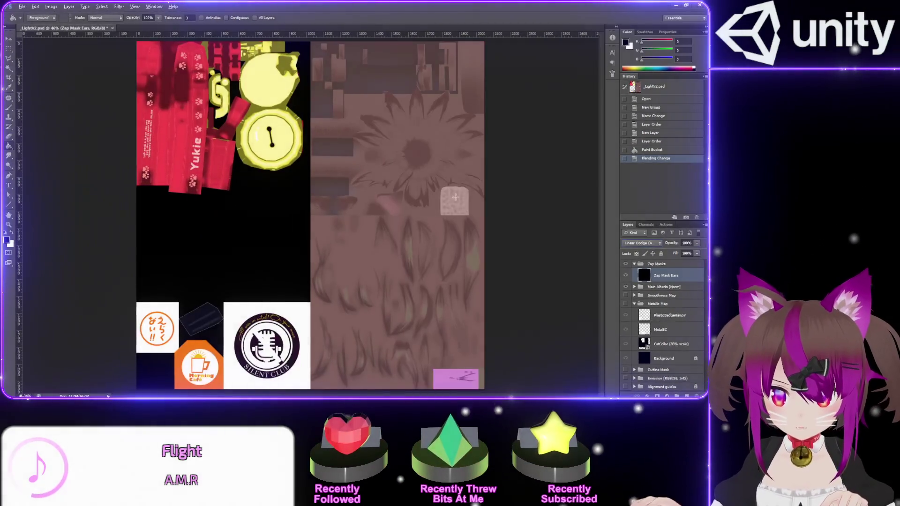
click(662, 150)
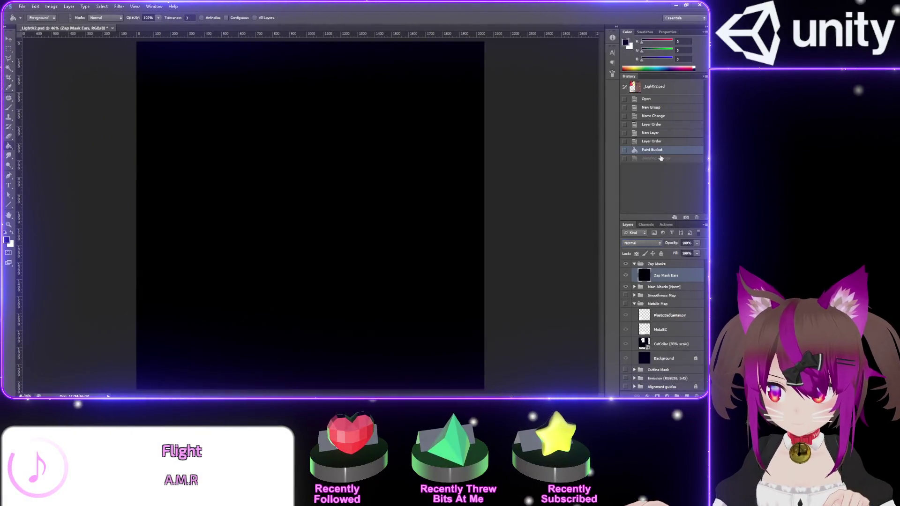
click(661, 159)
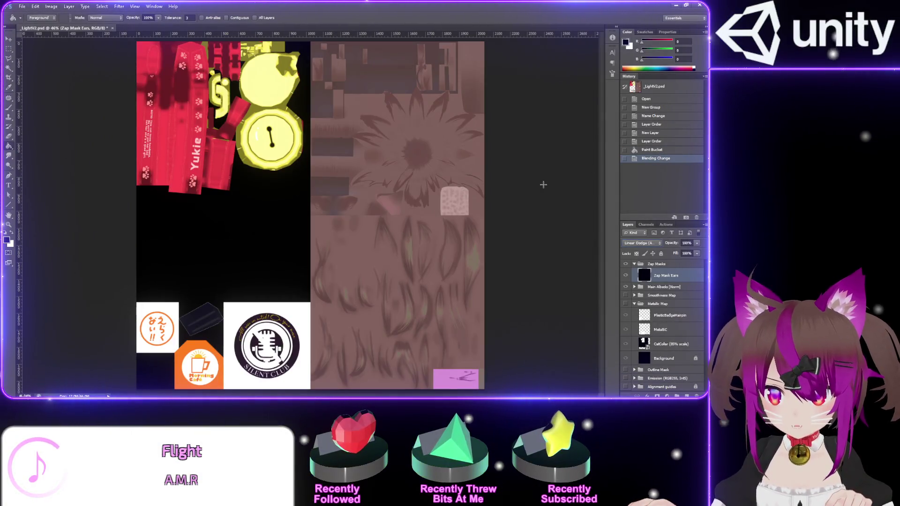
Zoom into the ear area and begin a rectangular marquee around the pink ear
scroll(525, 196, up, 5)
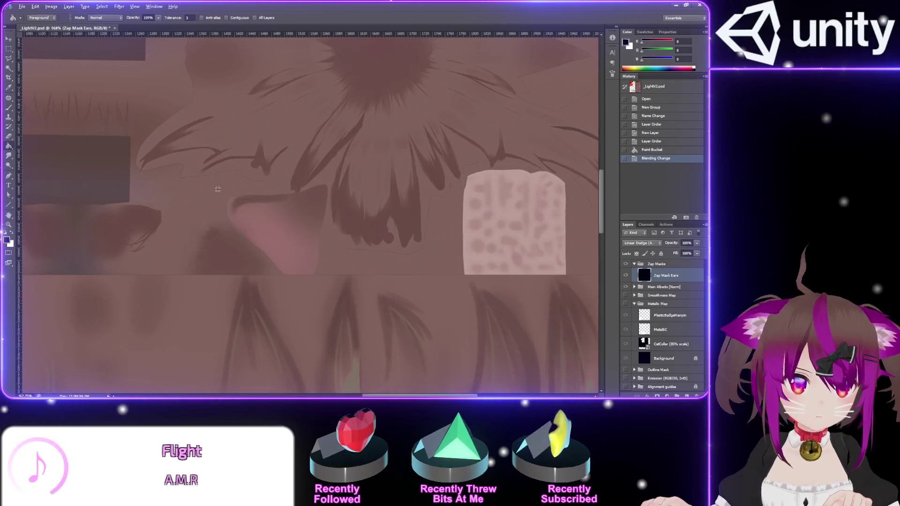
drag(403, 396, 385, 390)
click(9, 48)
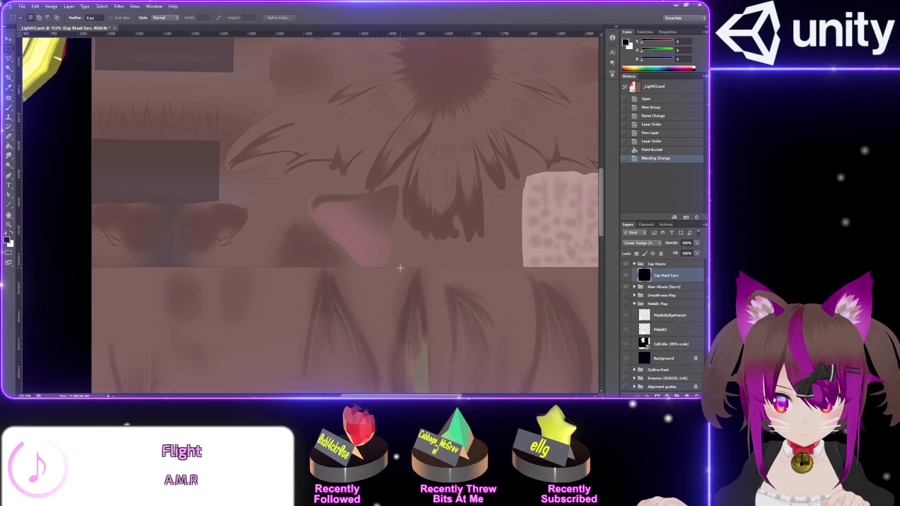
drag(400, 267, 258, 194)
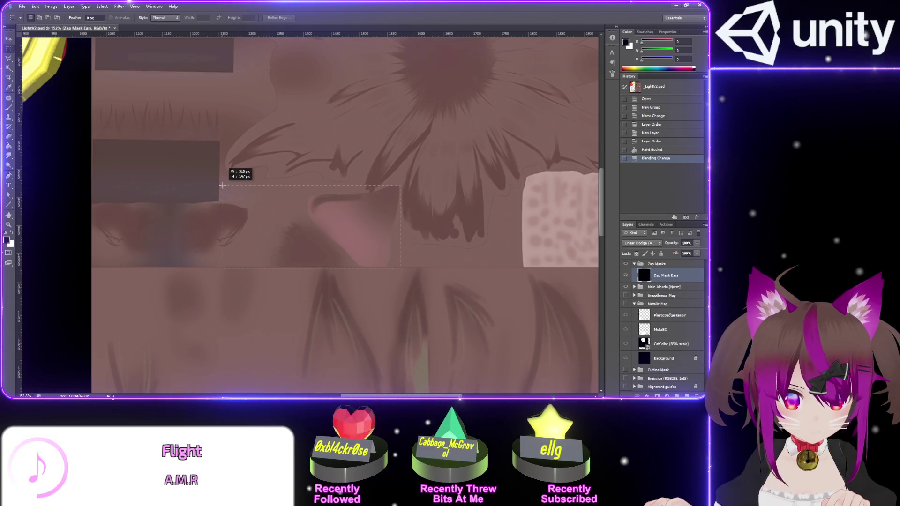
Finish the rectangle around the pink ear, then tidy the Main Albedo [Norm] and Metallic Map groups
drag(223, 186, 222, 185)
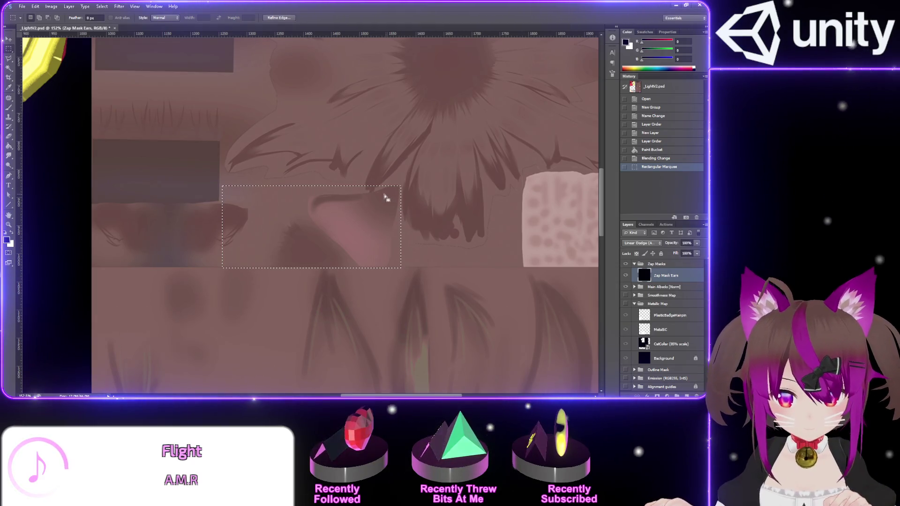
scroll(376, 191, up, 3)
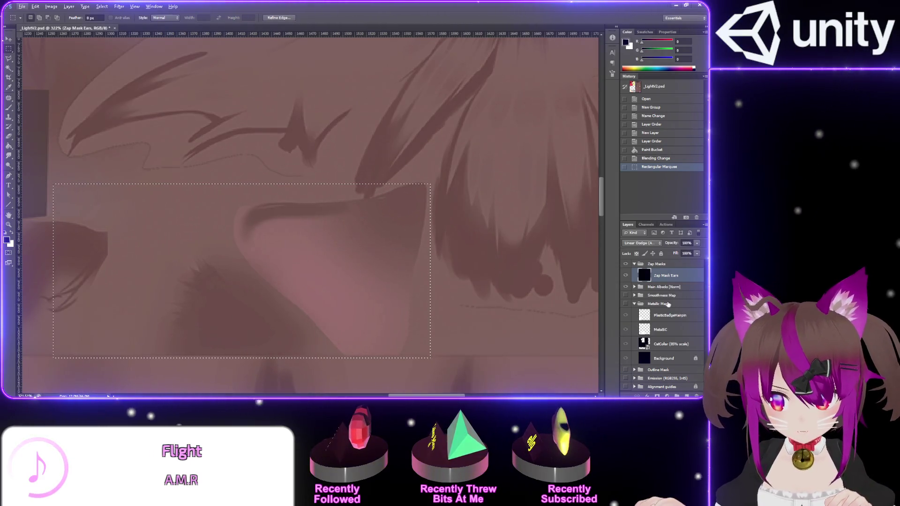
click(634, 287)
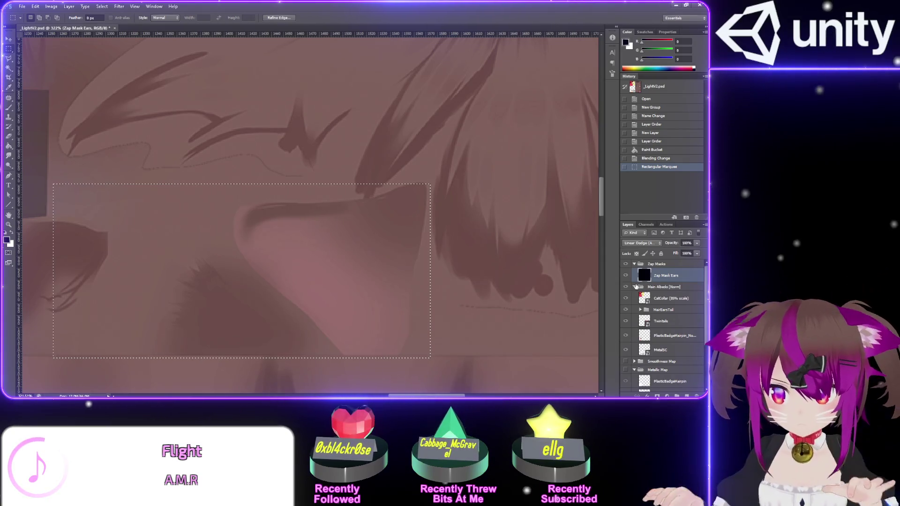
click(634, 287)
scroll(666, 324, up, 1)
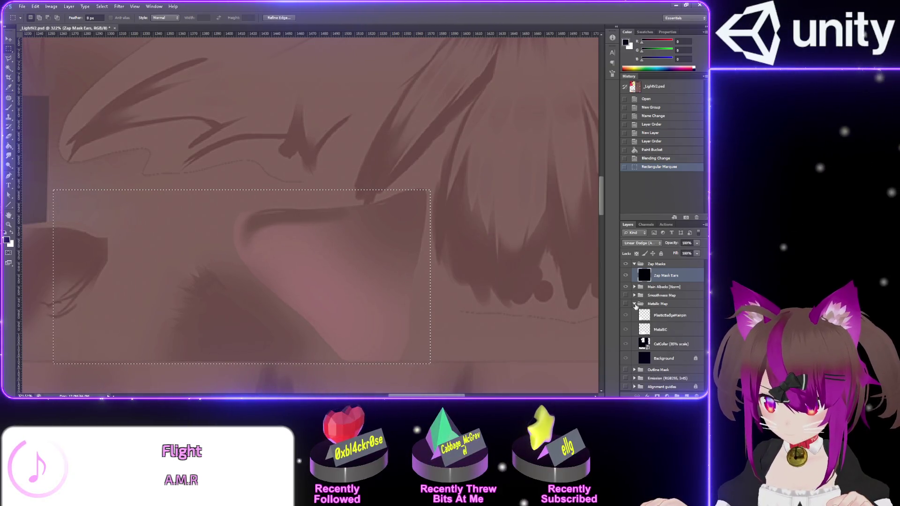
click(635, 304)
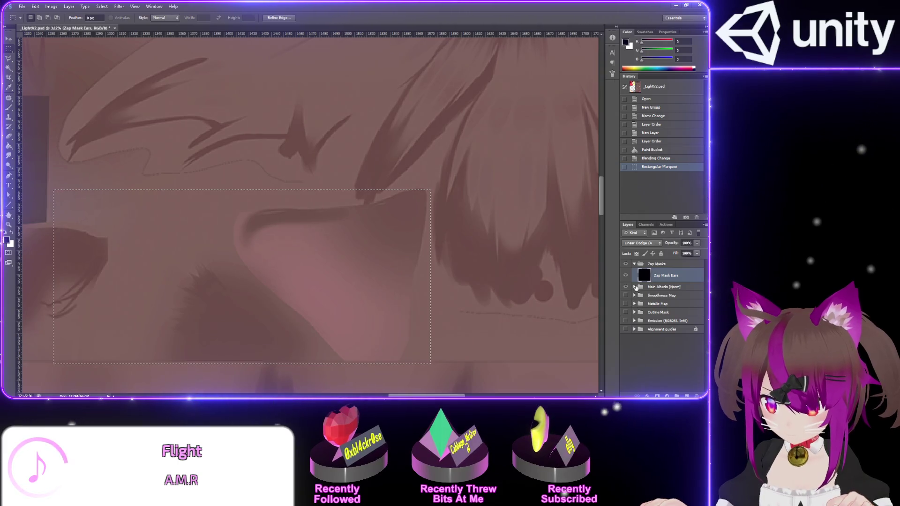
Expand and collapse the Main Albedo [Norm], Alignment guides, Emission and Metallic Map groups to inspect them
click(636, 289)
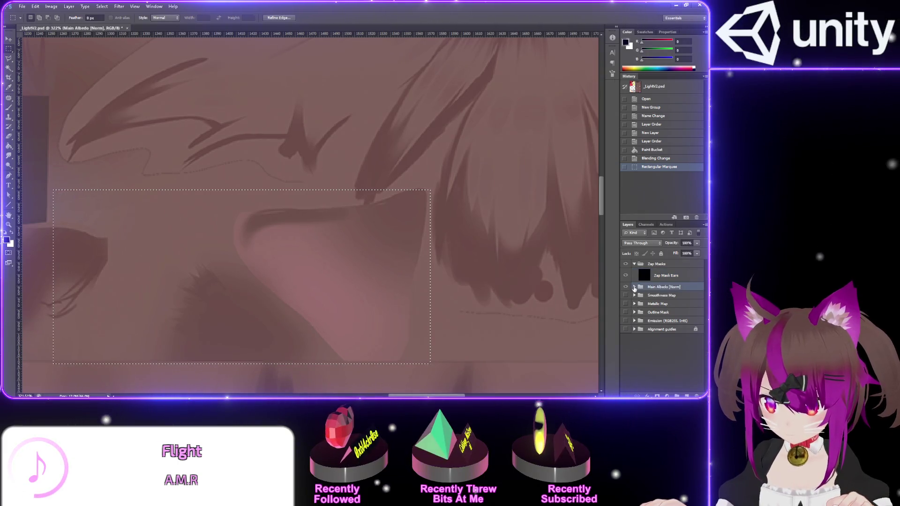
click(635, 287)
click(635, 287)
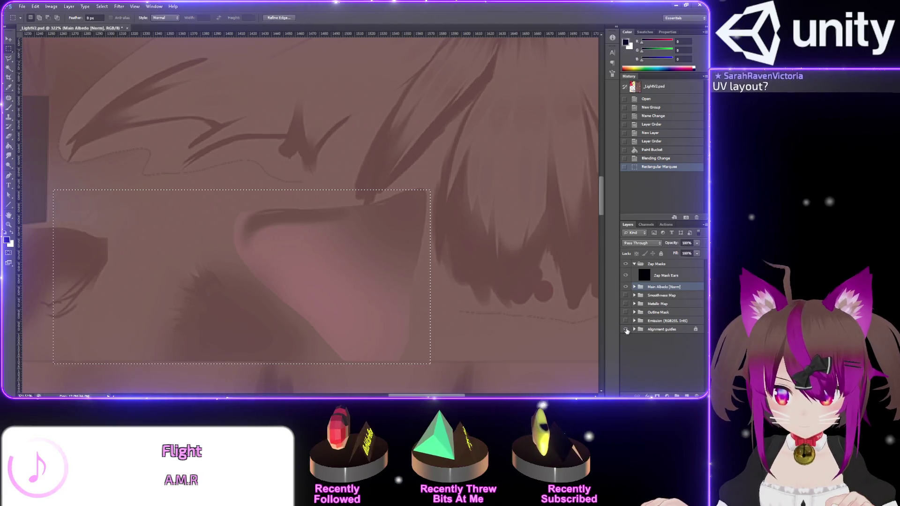
click(635, 329)
click(634, 329)
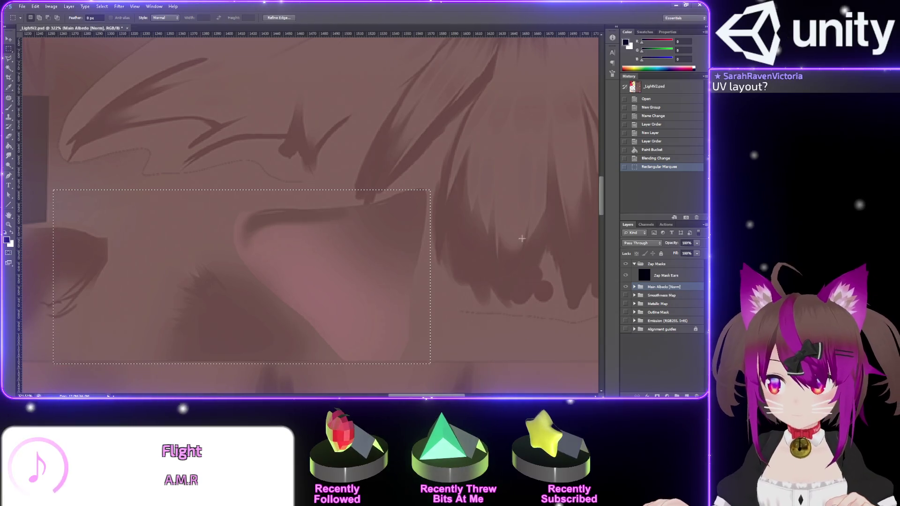
click(635, 321)
click(635, 321)
click(635, 321)
click(635, 321)
click(635, 313)
click(635, 312)
click(635, 305)
click(635, 305)
click(635, 287)
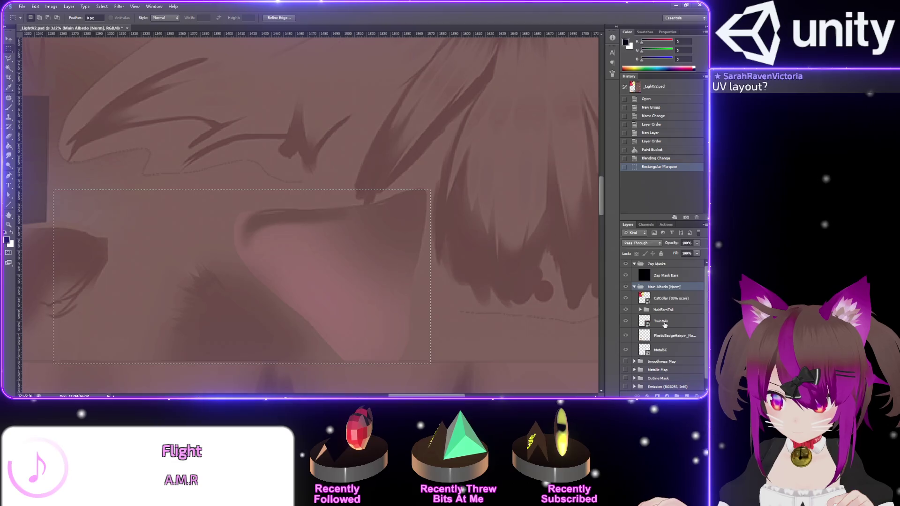
Expand HairEarsTail, inspect HairTEX.png, then pick the Lasso tool on Zap Mask Ears
click(641, 310)
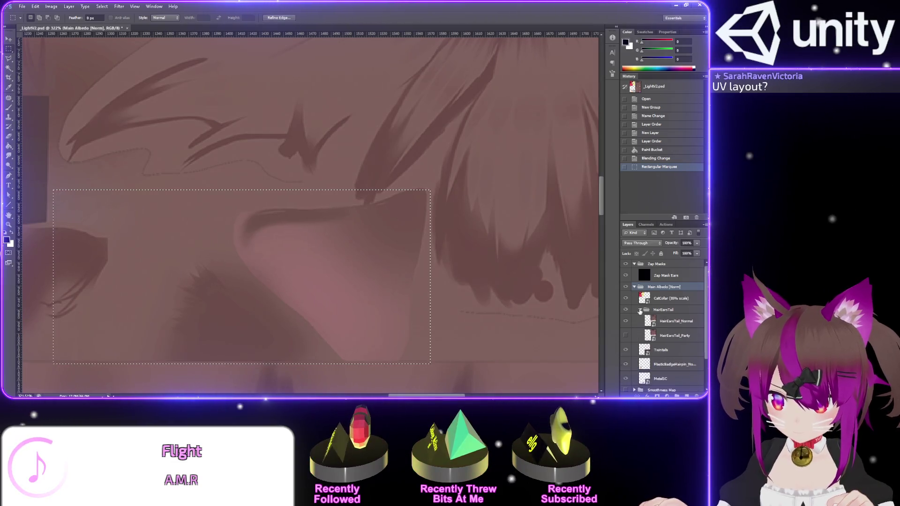
right_click(688, 324)
key(Escape)
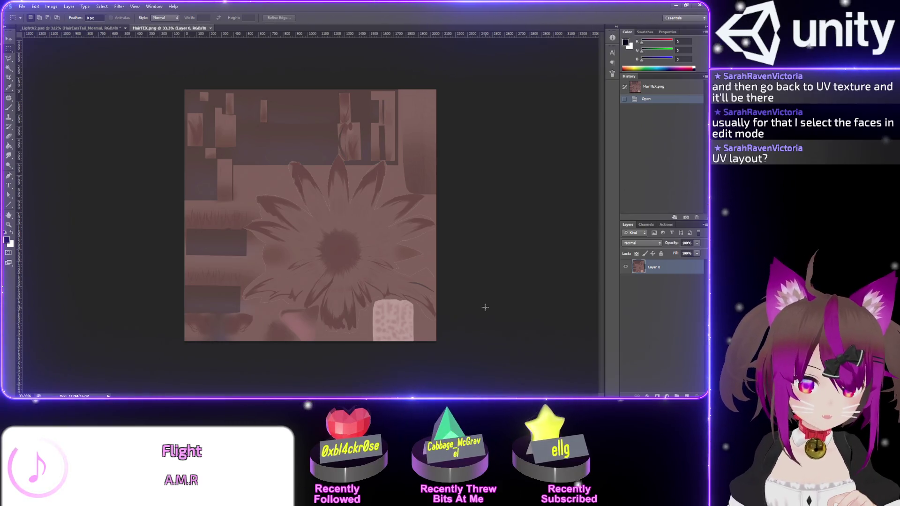
key(ctrl+w)
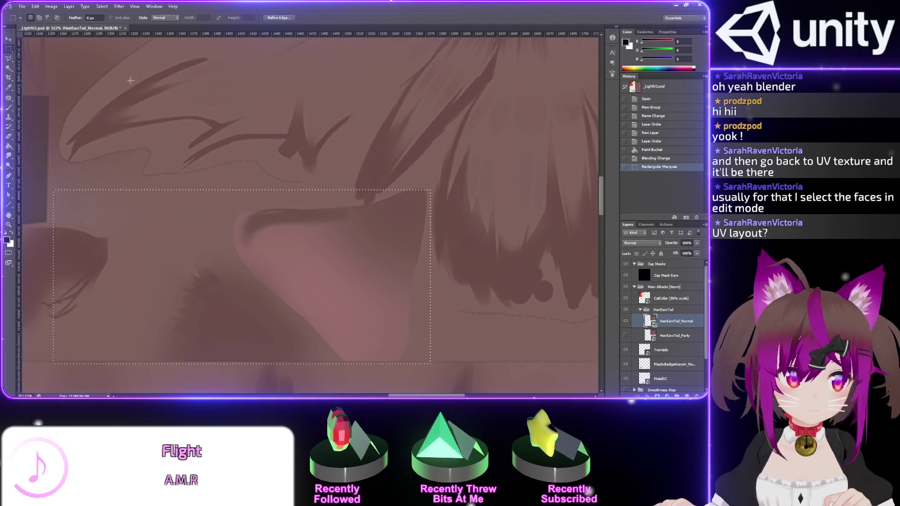
click(8, 59)
click(671, 276)
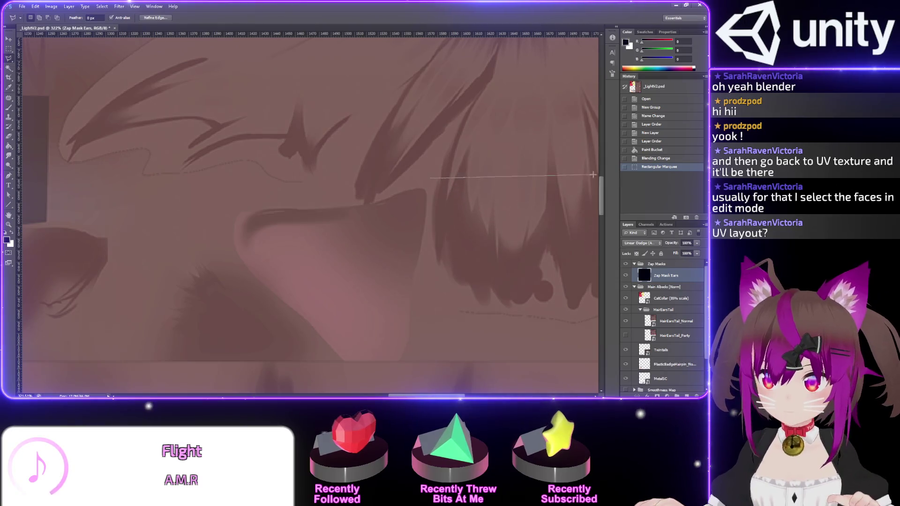
Outline a rough polygonal lasso selection with four points on the canvas
scroll(369, 259, up, 3)
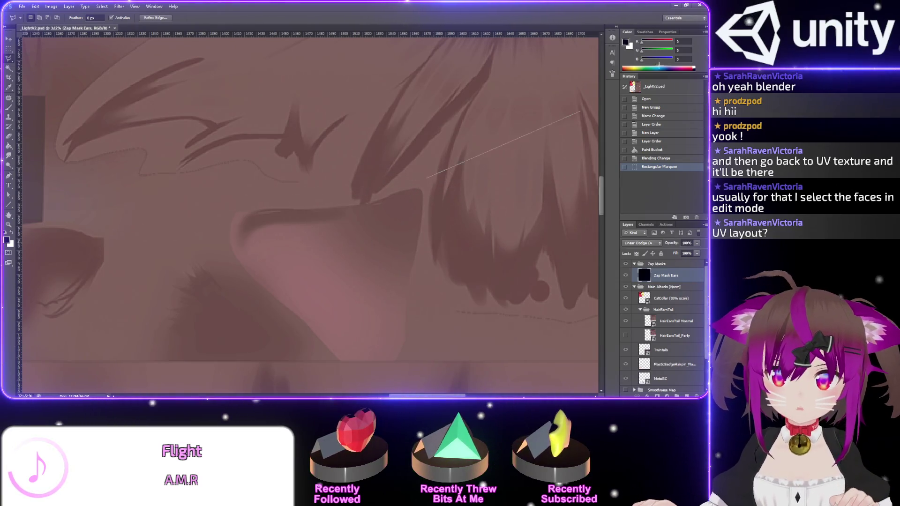
scroll(375, 234, right, 4)
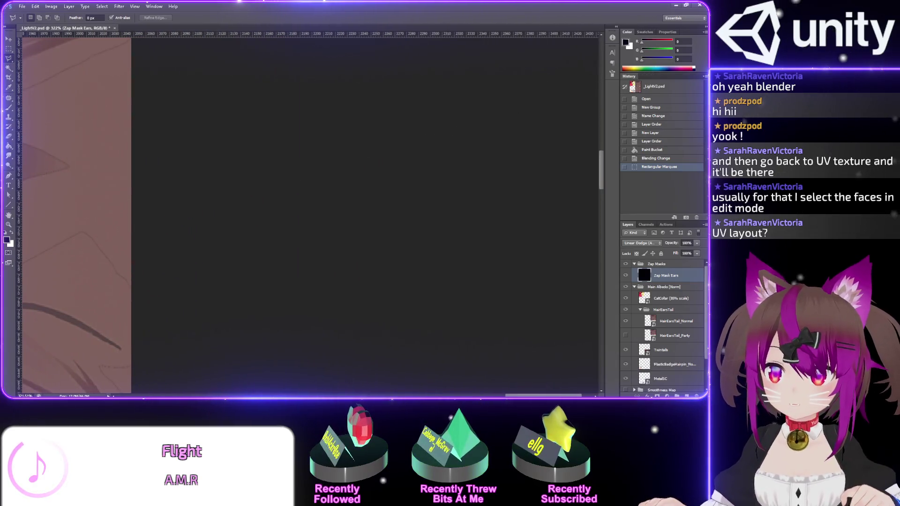
click(302, 135)
click(137, 223)
click(402, 215)
click(331, 258)
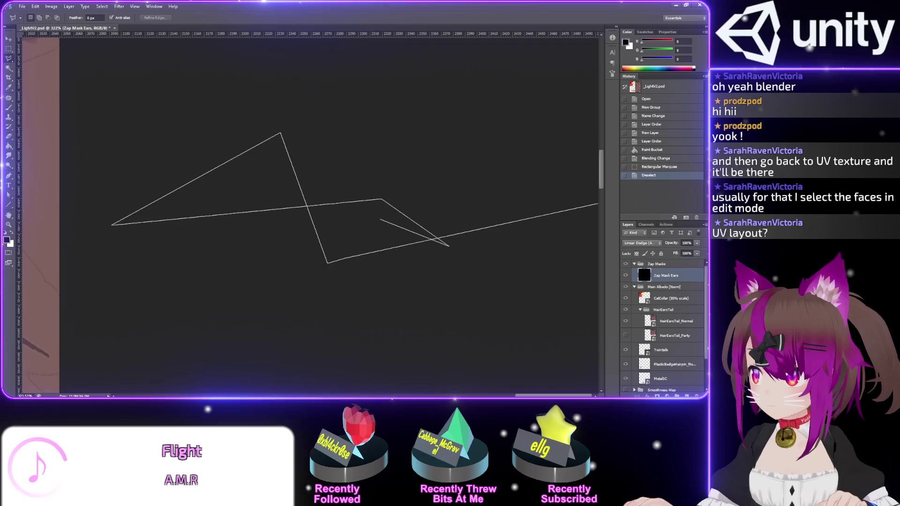
double_click(442, 215)
Quit Photoshop at the save prompt and return to the Unity editor
key(ctrl+q)
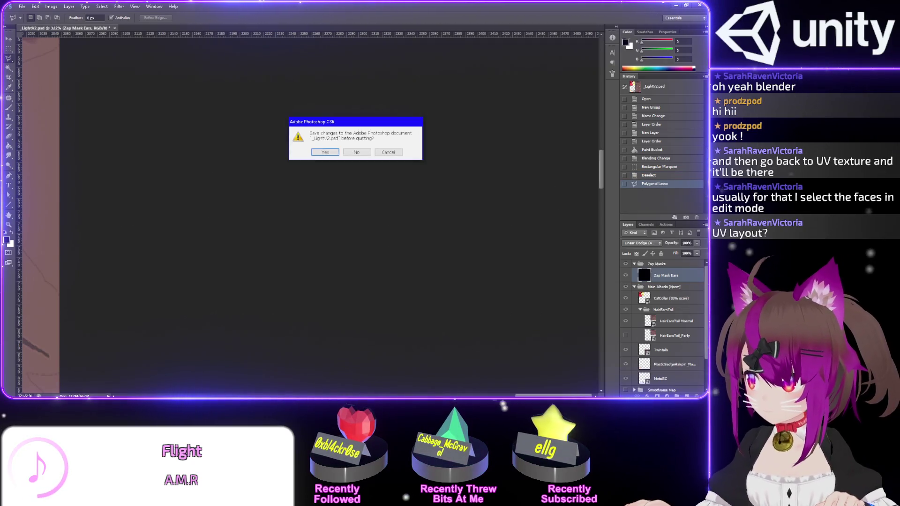
key(alt+Tab)
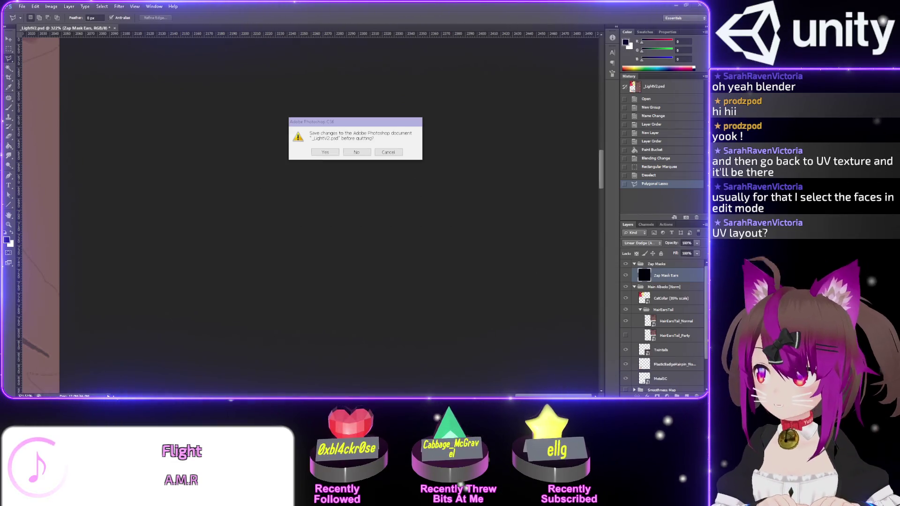
key(alt+Tab)
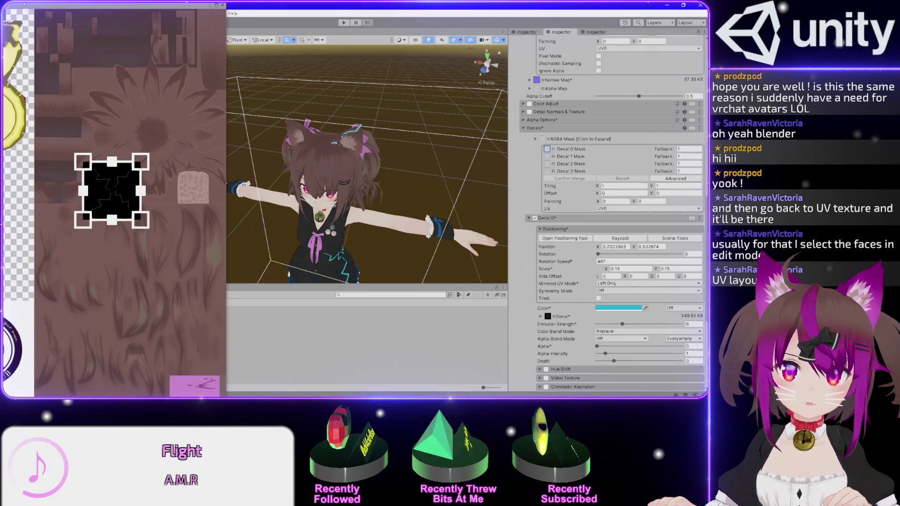
Enlarge the texture viewer, collapse the main texture's properties, and reopen _LightV2.psd in Photoshop
mouse_move(34, 5)
mouse_down()
mouse_move(120, 84)
mouse_move(197, 276)
mouse_move(265, 357)
mouse_move(156, 36)
mouse_up()
scroll(522, 170, up, 5)
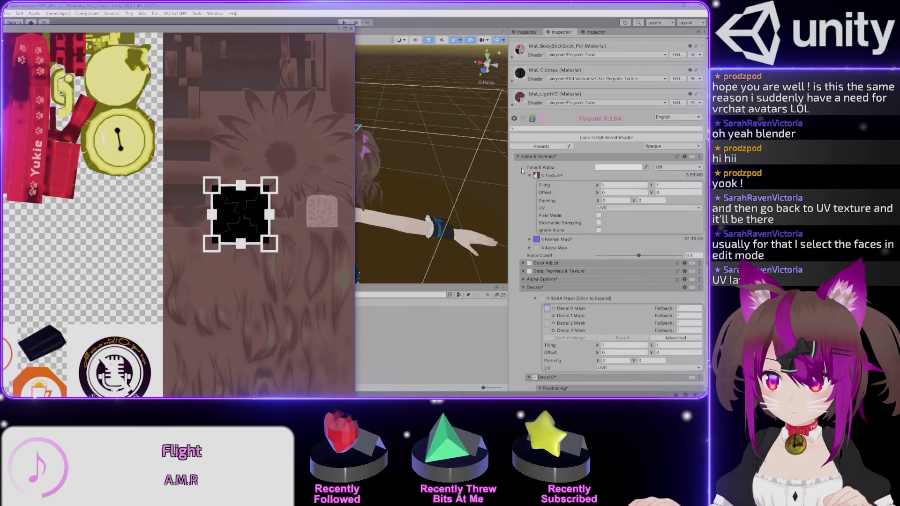
click(536, 176)
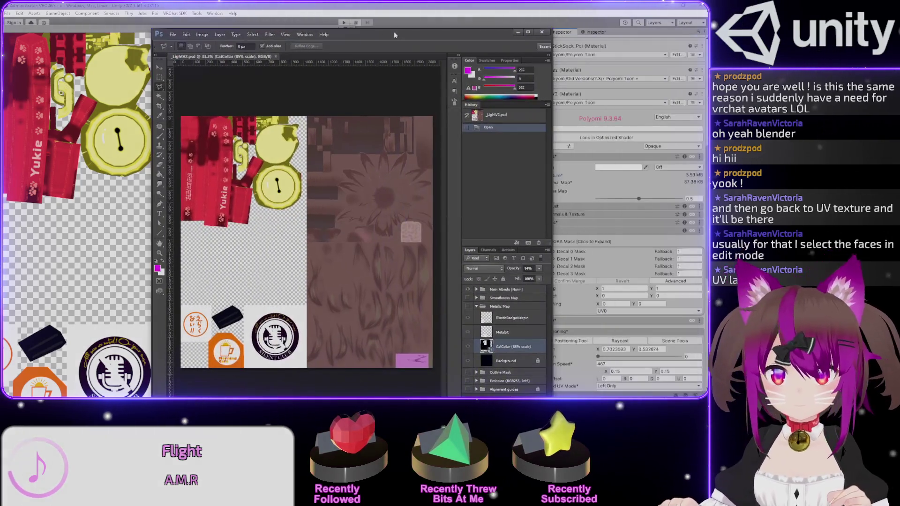
double_click(394, 32)
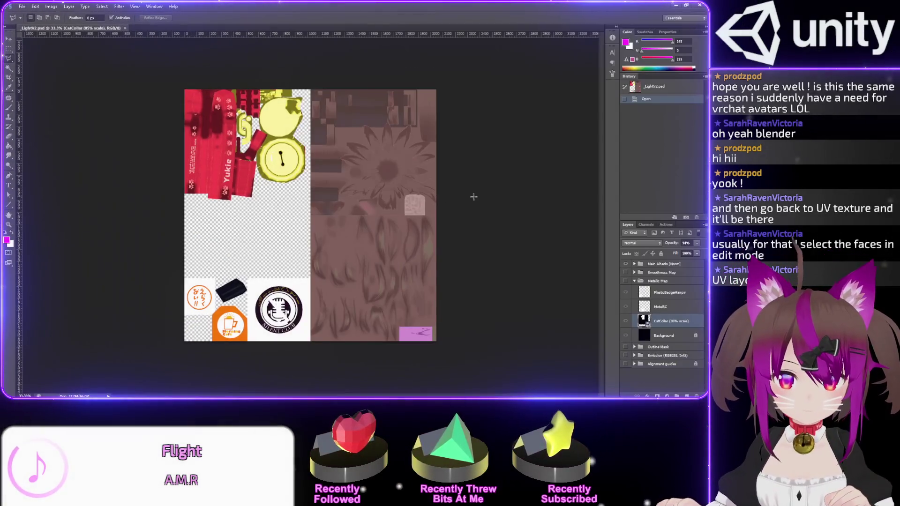
Create the Zap Masks group above Main Albedo [Norm] with an empty Zap Ear Mask layer inside
scroll(383, 204, up, 5)
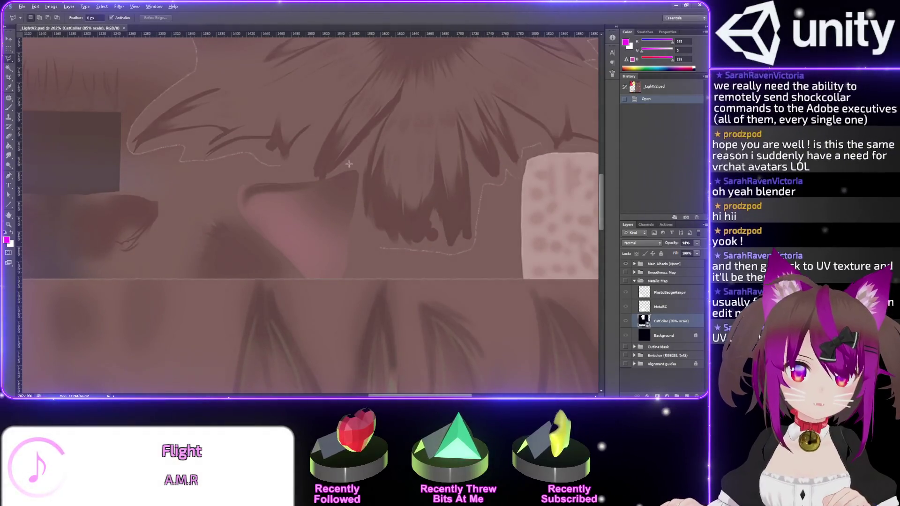
scroll(349, 164, up, 1)
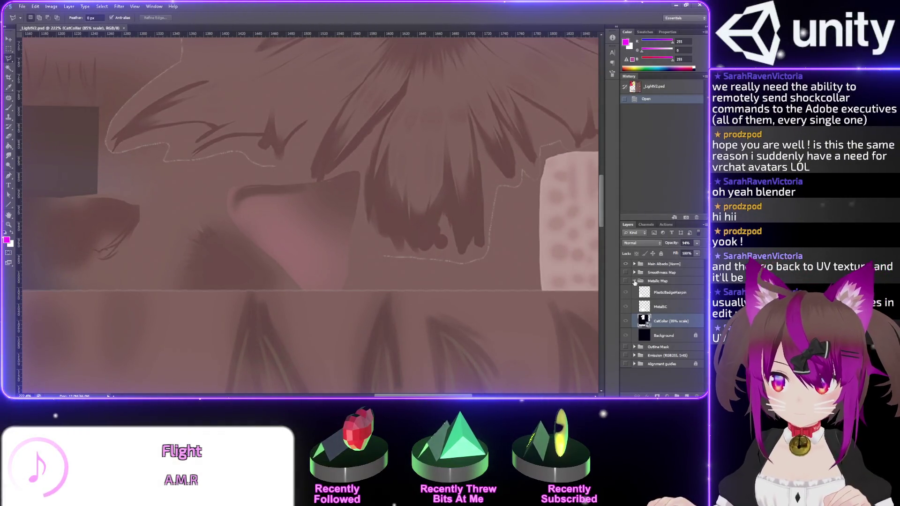
click(635, 281)
key(alt+bracketright)
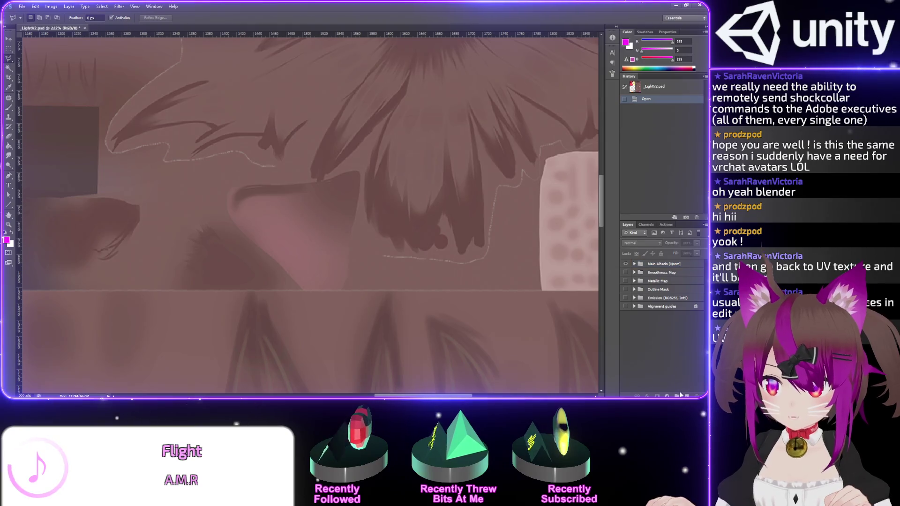
click(677, 394)
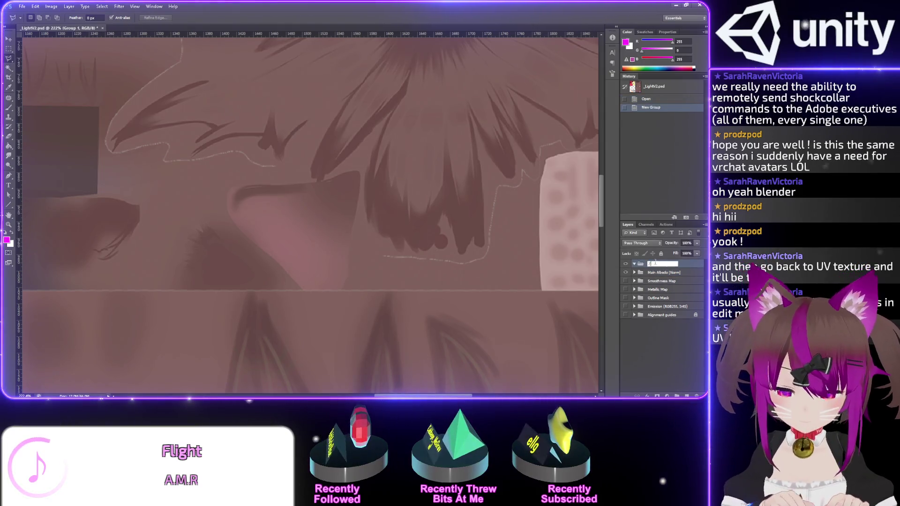
text(Zap Masks)
key(Return)
click(636, 265)
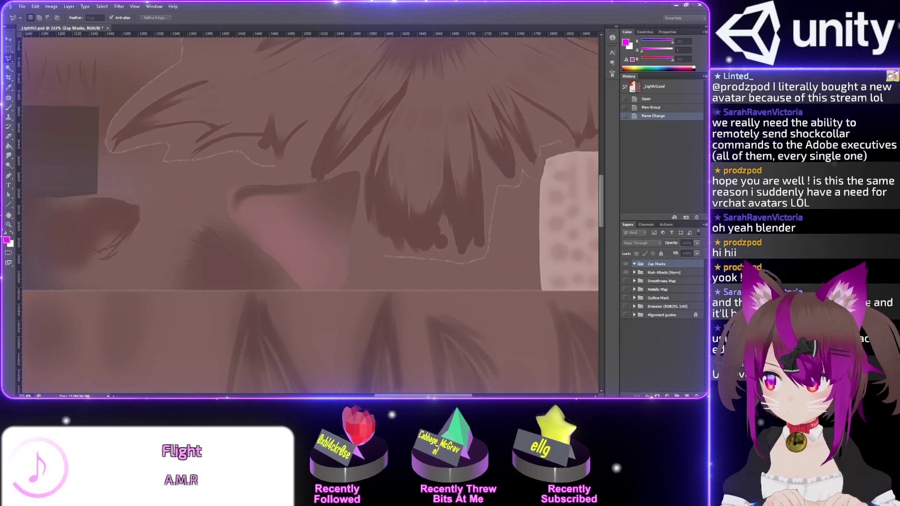
key(Return)
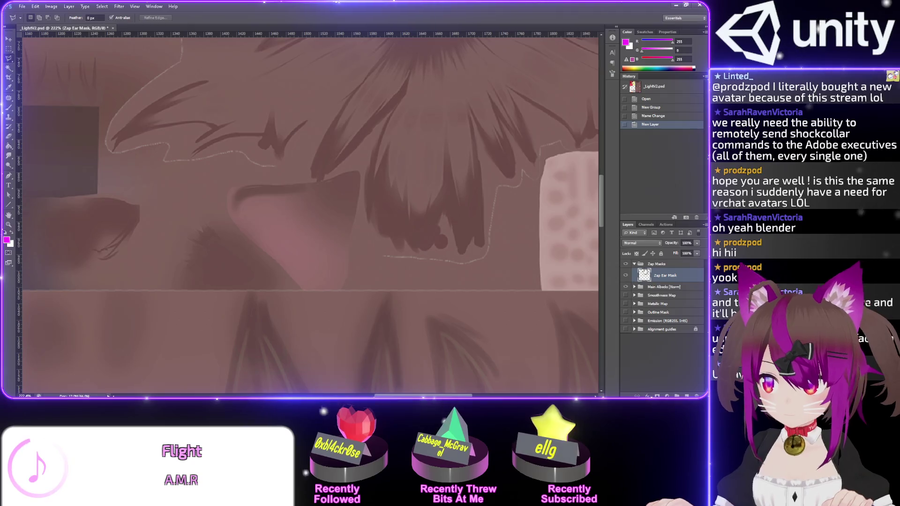